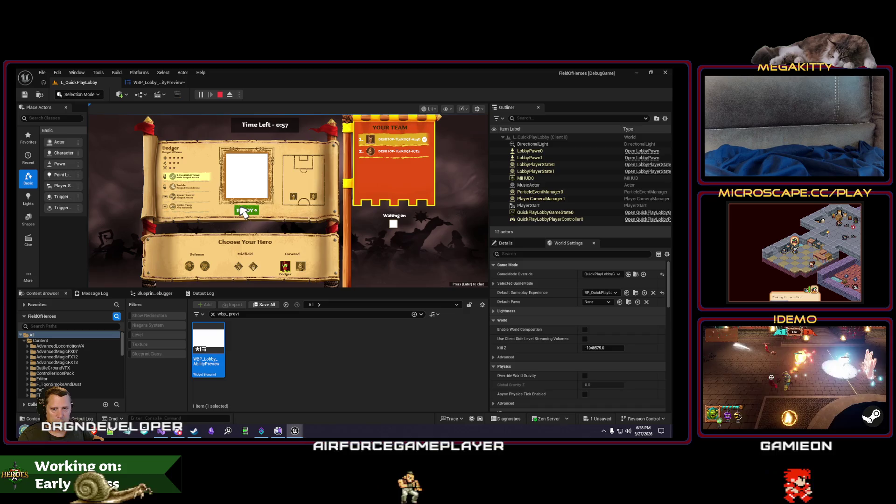
Toggle the lobby READY state off, on, and off again in the play test
{"action": "left_click", "coordinate": [243, 211]}
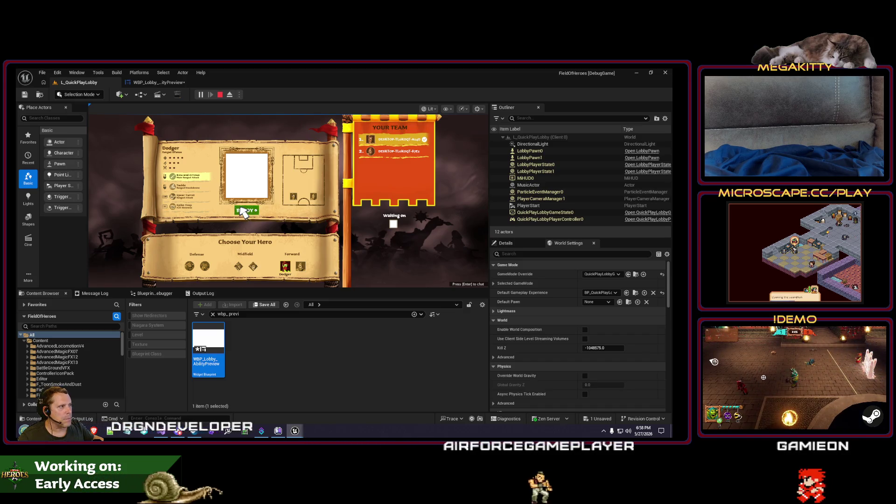
{"action": "left_click", "coordinate": [243, 211]}
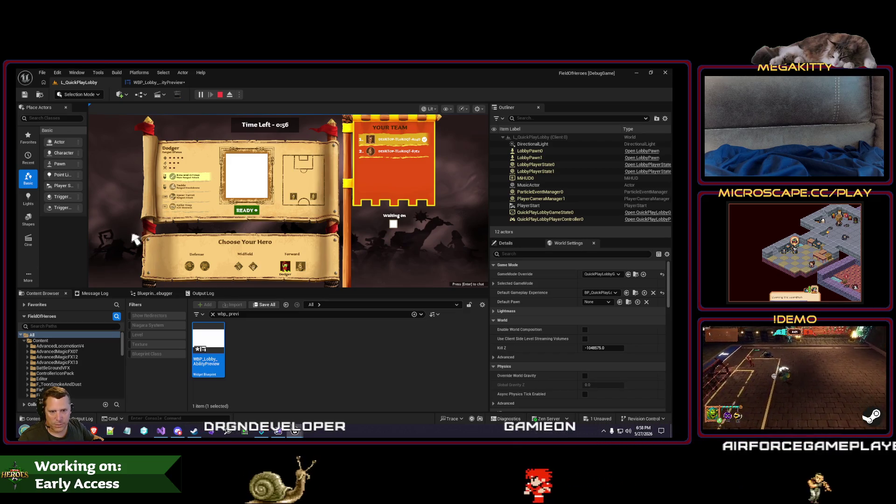
{"action": "left_click", "coordinate": [249, 213]}
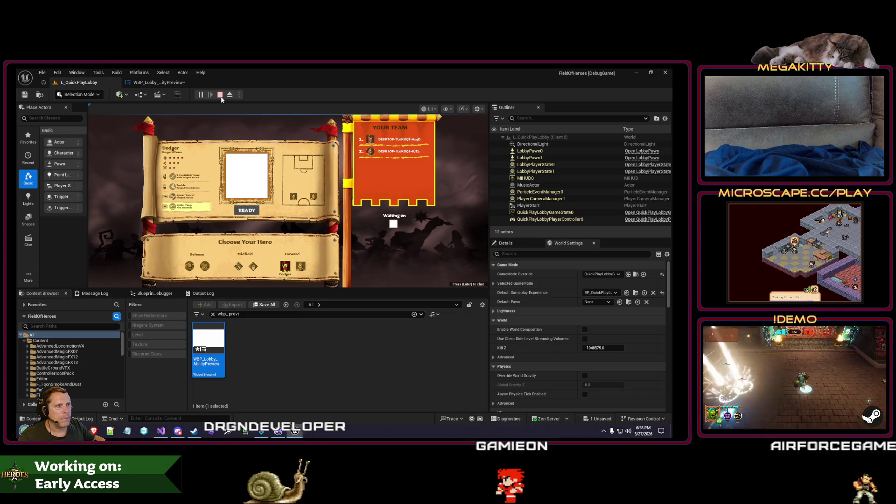
Stop the play session, glance at the AbilityPreview graph, and return to the L_QuickPlayLobby level
{"action": "left_click", "coordinate": [221, 95]}
{"action": "left_click", "coordinate": [158, 88]}
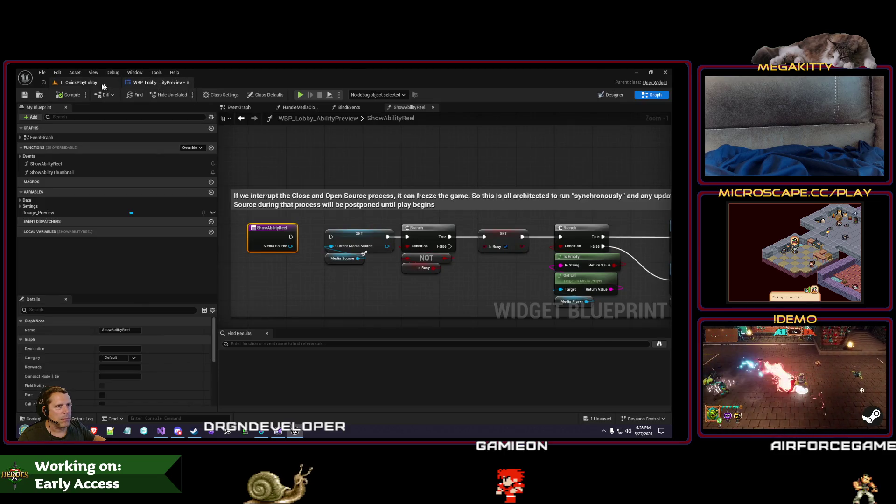
{"action": "left_click", "coordinate": [104, 83]}
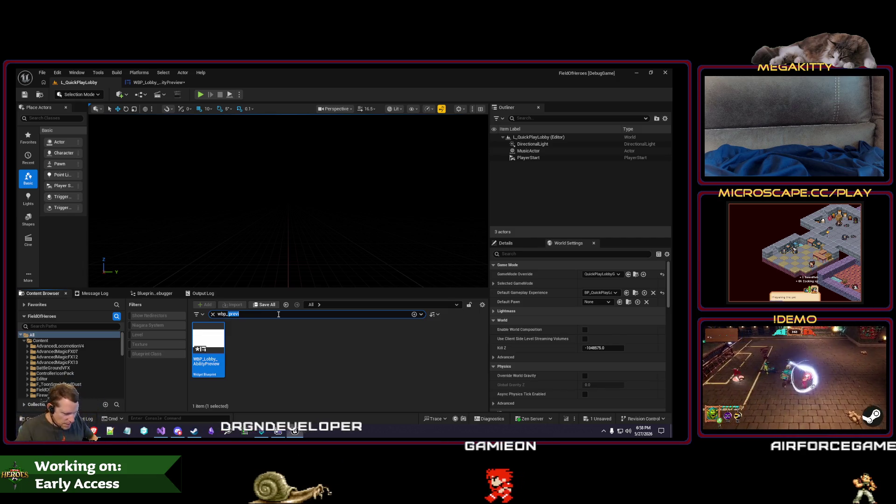
Search the Content Browser for 'waiting' and inspect the WBP_Match_WaitingForPlayers asset
{"action": "type", "text": "waiting"}
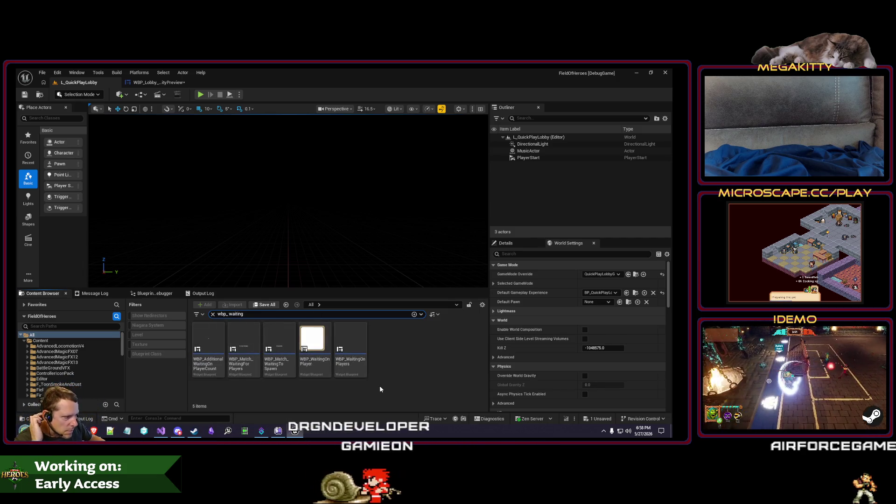
{"action": "left_click", "coordinate": [243, 348]}
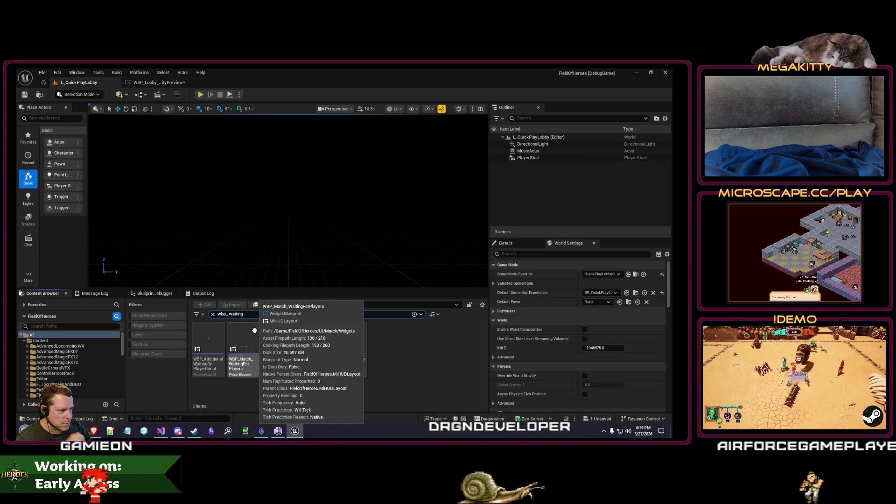
{"action": "left_click", "coordinate": [254, 331]}
{"action": "right_click", "coordinate": [246, 344]}
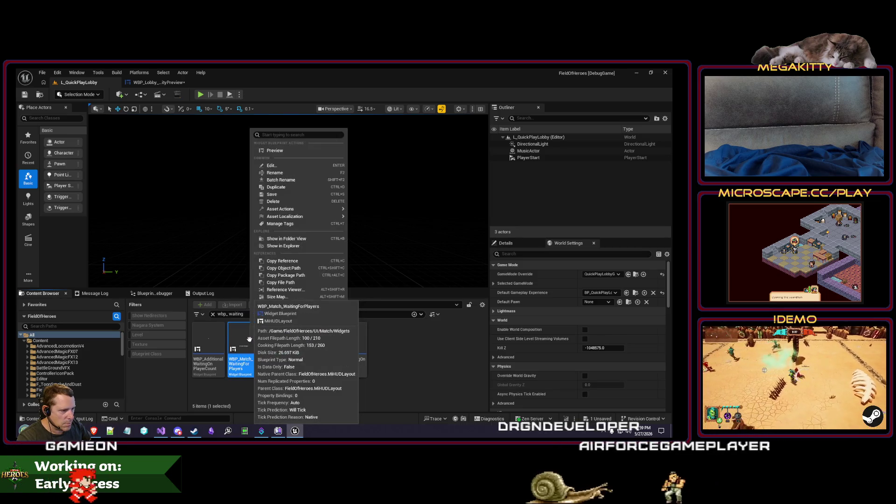
Open WBP_Match_WaitingToSpawn in the widget editor, cancelling the Delete prompt along the way
{"action": "double_click", "coordinate": [286, 350]}
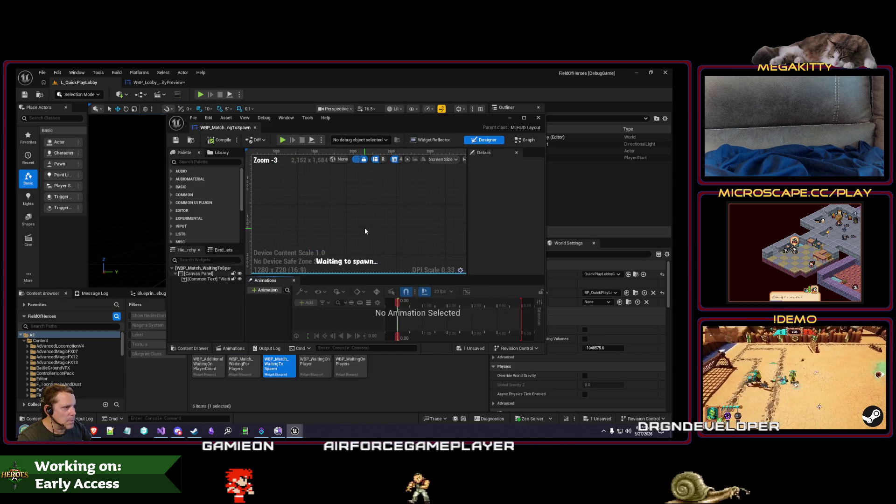
{"action": "left_click", "coordinate": [255, 127]}
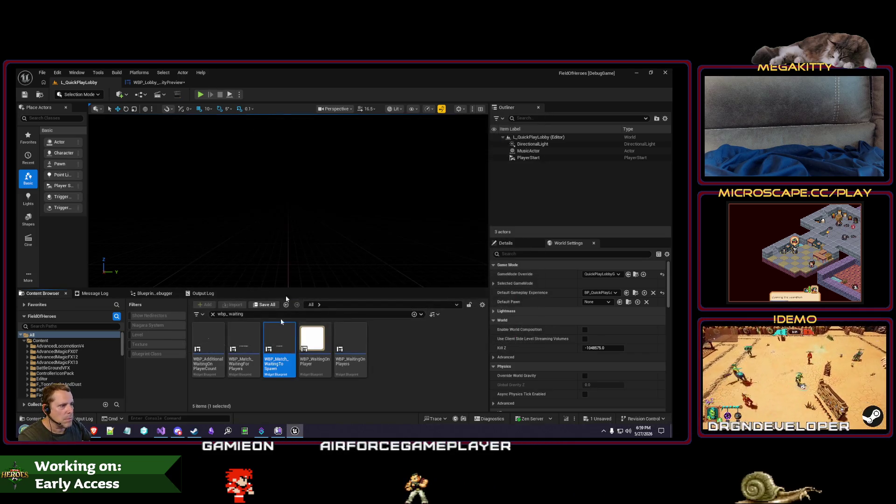
{"action": "double_click", "coordinate": [272, 345]}
{"action": "left_click", "coordinate": [255, 127]}
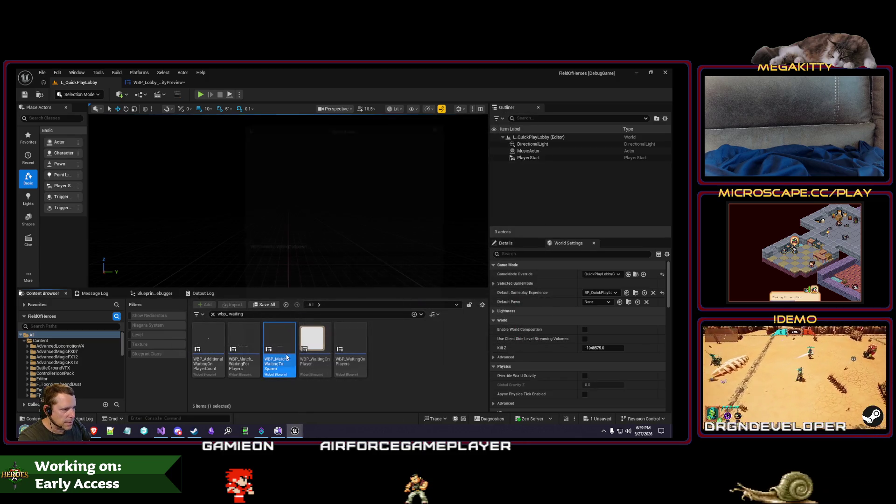
{"action": "key", "text": "Delete"}
{"action": "left_click", "coordinate": [406, 360]}
{"action": "double_click", "coordinate": [279, 365]}
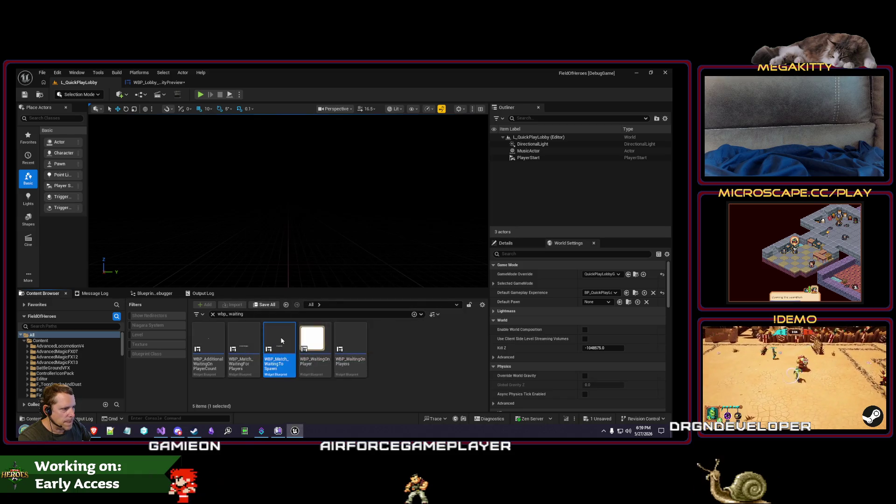
{"action": "left_click", "coordinate": [368, 234]}
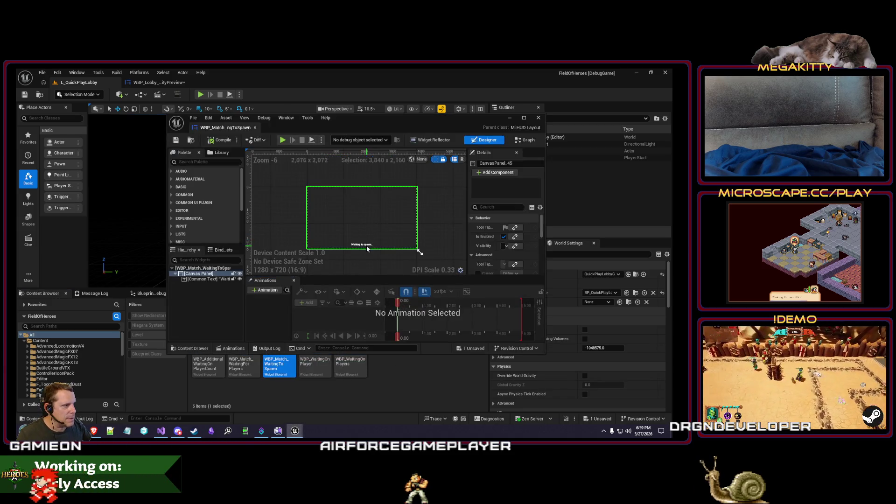
Set the 'Waiting to spawn...' text font family to Sauna-Bold_Font, then save and close the widget
{"action": "left_click", "coordinate": [345, 229]}
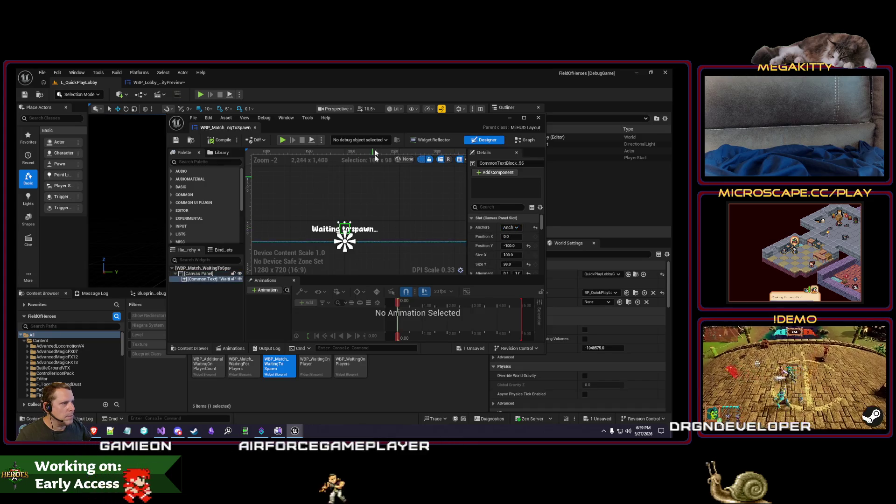
{"action": "left_click_drag", "start_coordinate": [226, 128], "coordinate": [225, 84]}
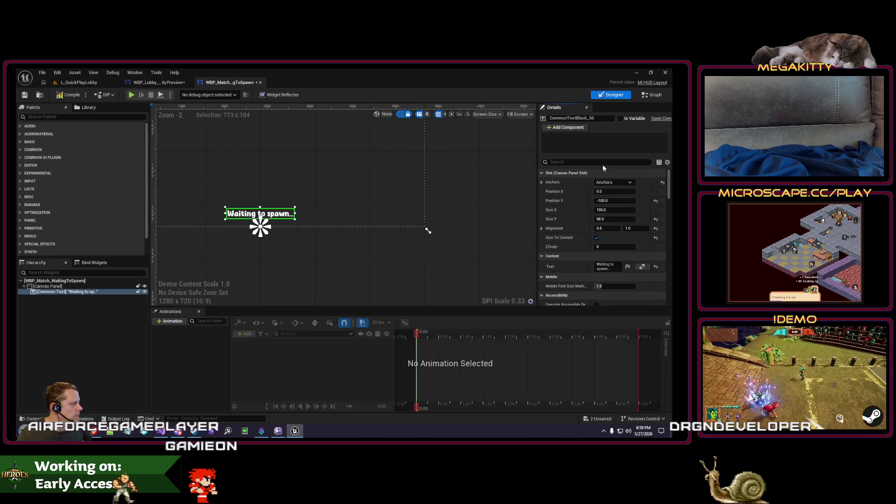
{"action": "type", "text": "font"}
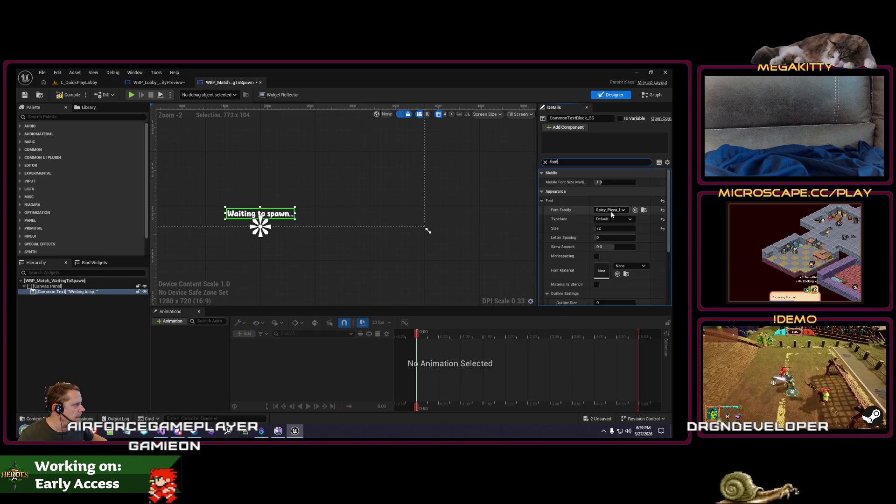
{"action": "left_click", "coordinate": [610, 210]}
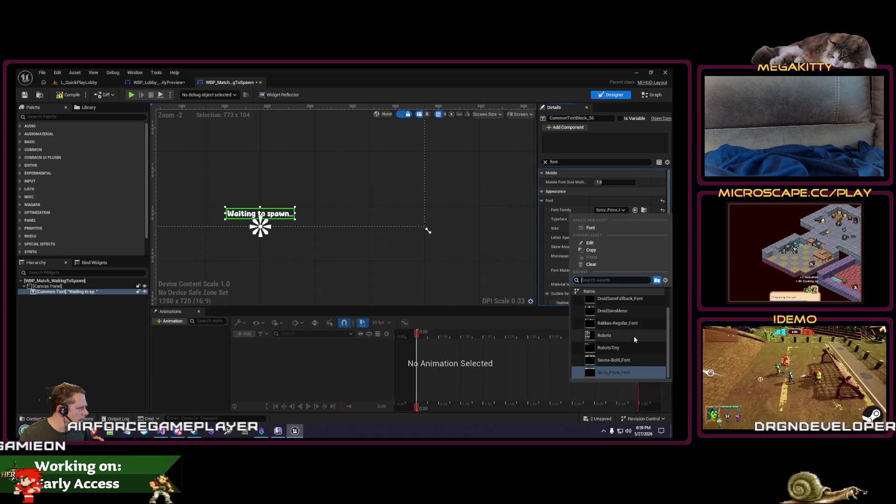
{"action": "left_click", "coordinate": [613, 360]}
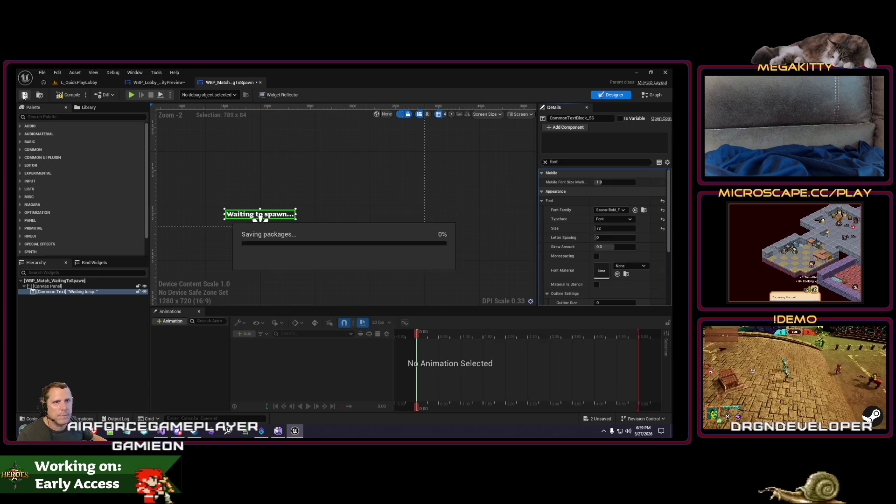
{"action": "left_click", "coordinate": [61, 95]}
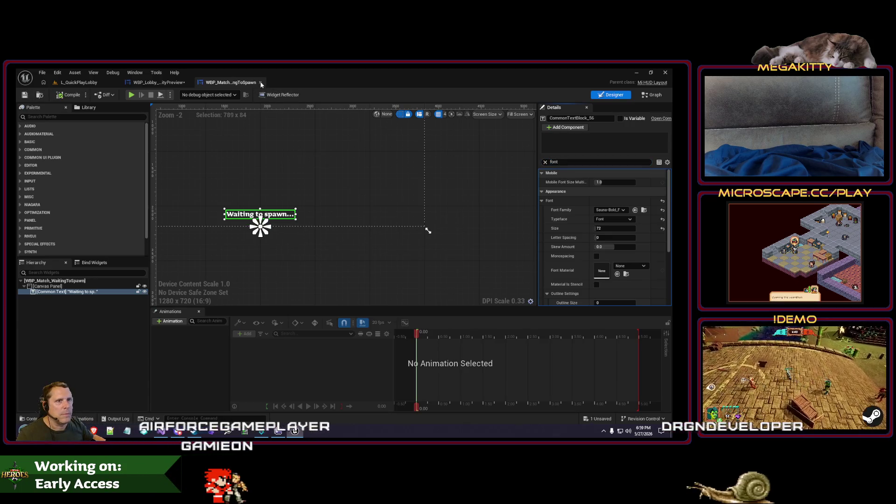
{"action": "left_click", "coordinate": [261, 83]}
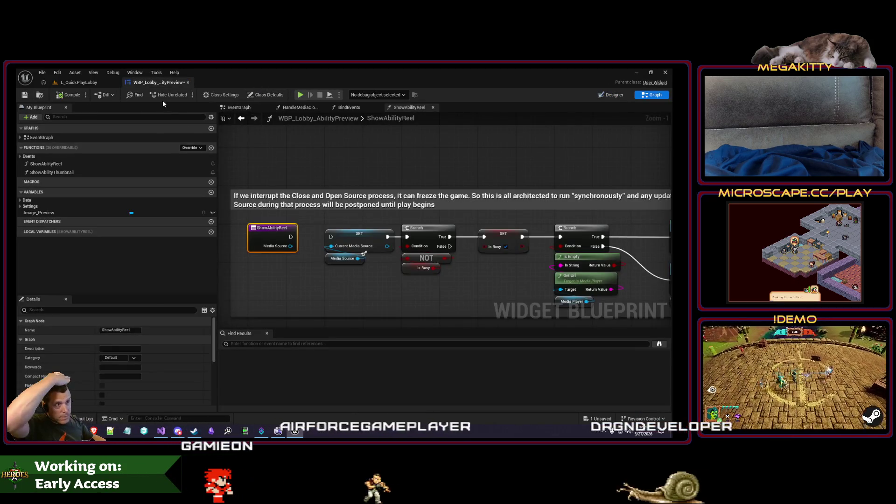
Open WBP_Match_WaitingForPlayers, check its empty event graph, and close it
{"action": "left_click", "coordinate": [79, 82]}
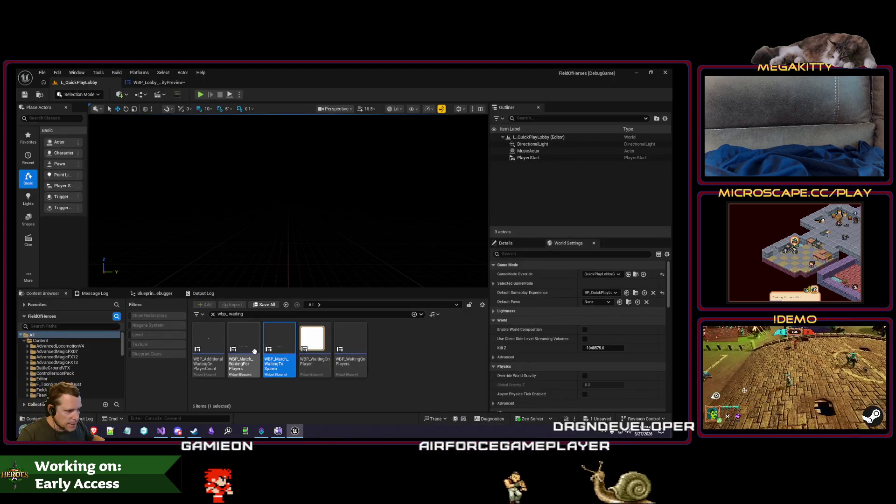
{"action": "double_click", "coordinate": [246, 338]}
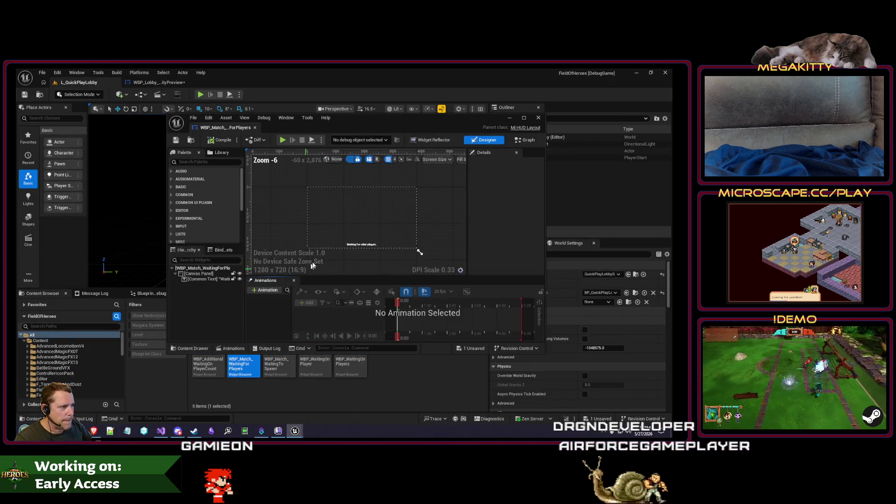
{"action": "left_click_drag", "start_coordinate": [211, 125], "coordinate": [216, 86]}
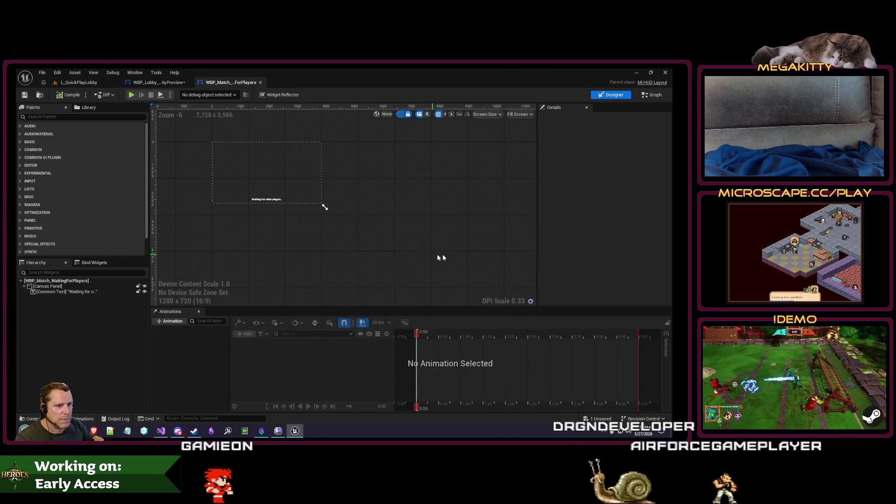
{"action": "left_click", "coordinate": [652, 95]}
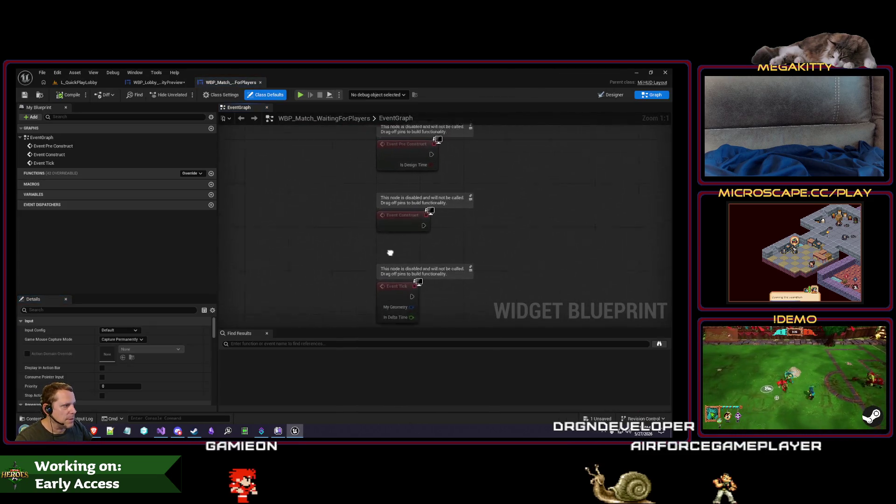
{"action": "left_click", "coordinate": [261, 83]}
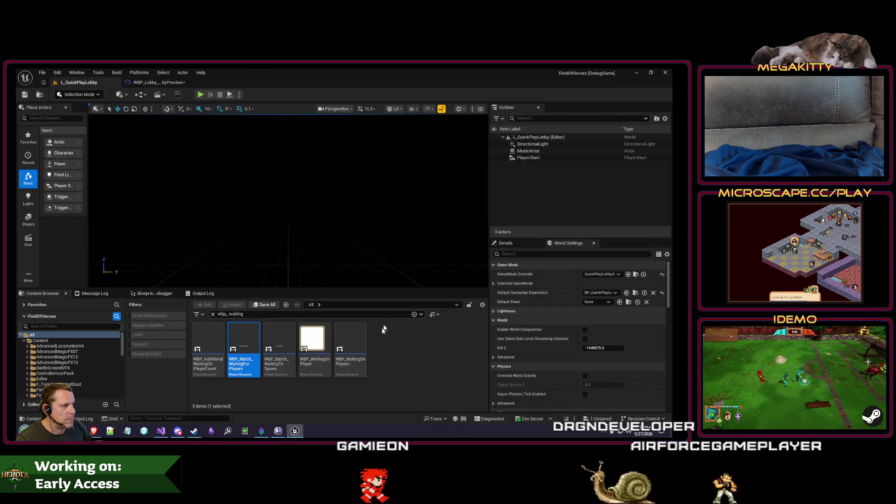
Open WBP_WaitingOnPlayers and browse to it in the UI/Common content folder
{"action": "left_click", "coordinate": [356, 349]}
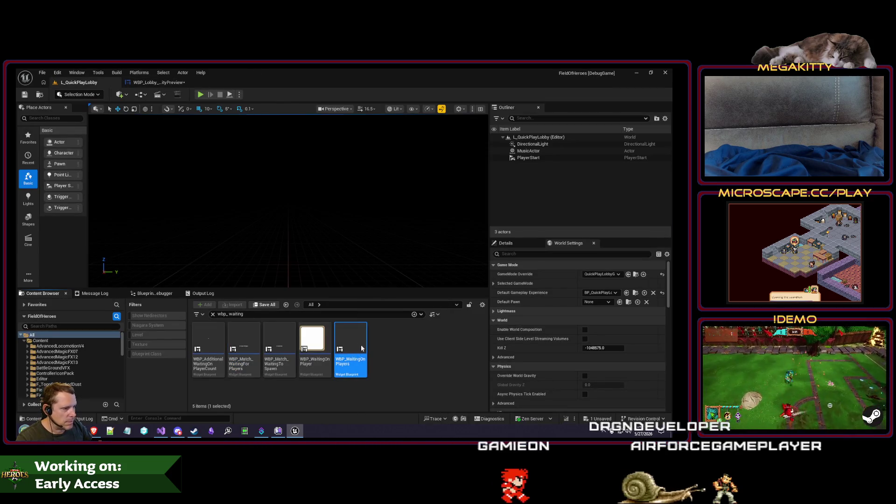
{"action": "double_click", "coordinate": [360, 349]}
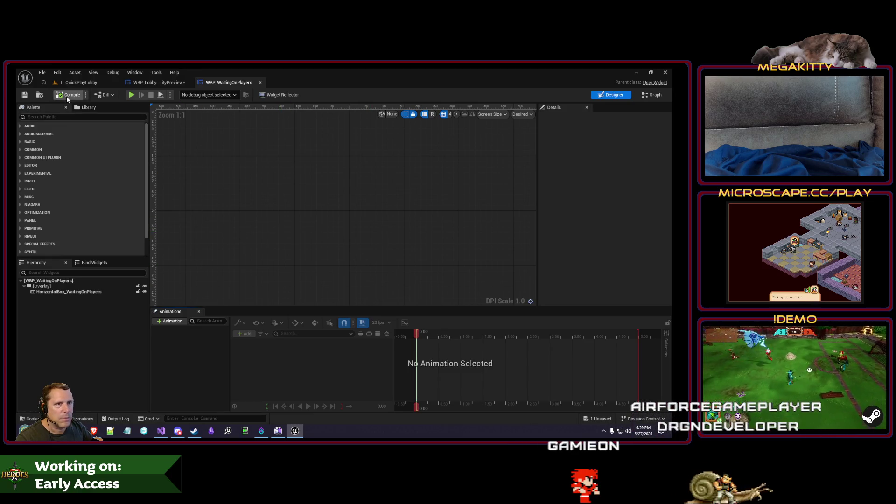
{"action": "left_click", "coordinate": [41, 95]}
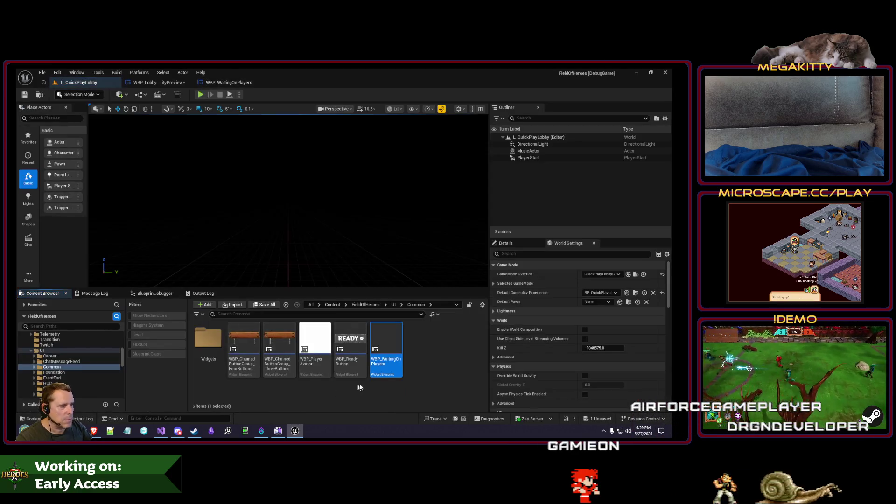
Show WBP_WaitingOnPlayers' referencers and dependencies in the Reference Viewer
{"action": "right_click", "coordinate": [392, 351]}
{"action": "left_click", "coordinate": [443, 300]}
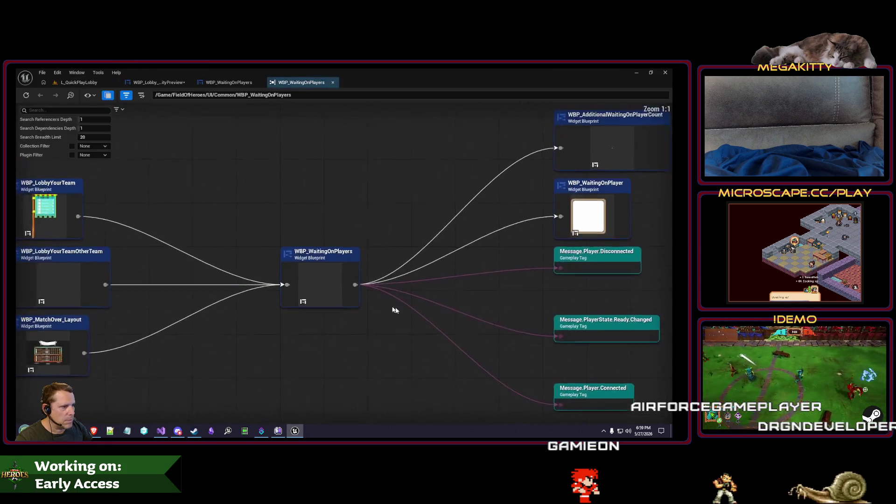
{"action": "mouse_move", "coordinate": [361, 255]}
{"action": "left_mouse_down"}
{"action": "mouse_move", "coordinate": [216, 224]}
{"action": "mouse_move", "coordinate": [457, 253]}
{"action": "left_mouse_up"}
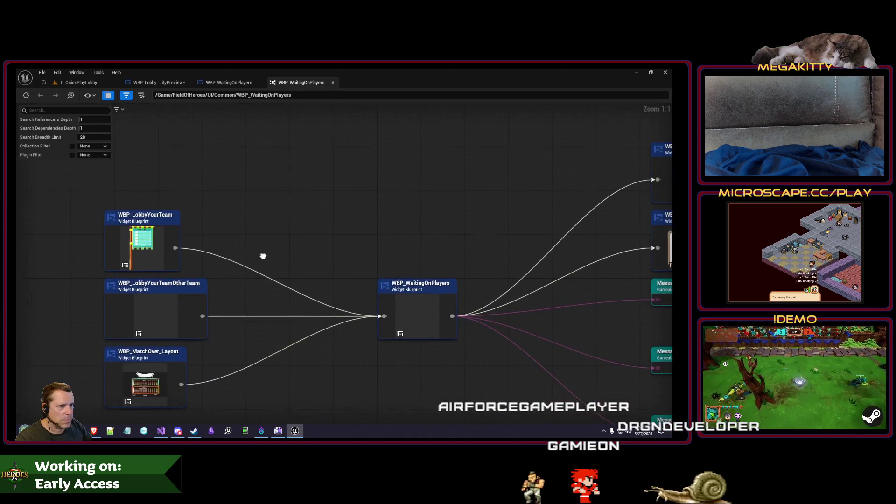
Open WBP_LobbyYourTeam and edit its embedded WBP_WaitingOnPlayers widget in its own editor
{"action": "right_click", "coordinate": [137, 208]}
{"action": "left_click", "coordinate": [156, 236]}
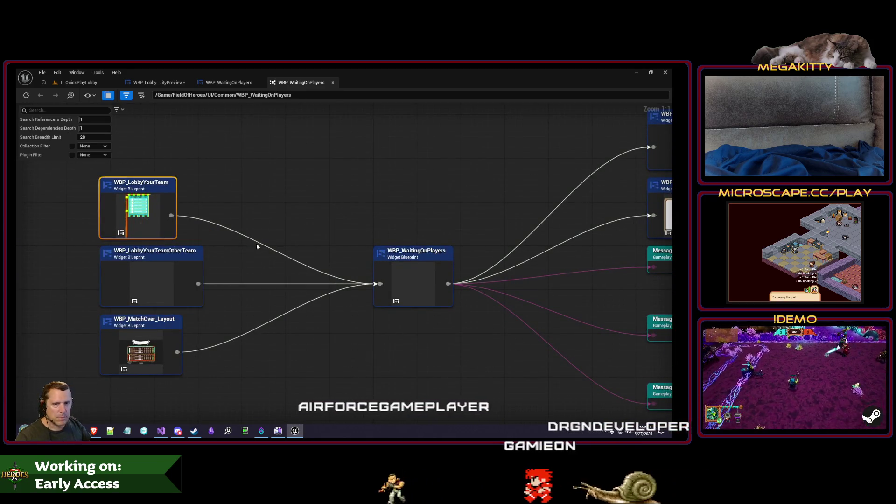
{"action": "scroll", "coordinate": [406, 198], "scroll_direction": "down", "scroll_amount": 6}
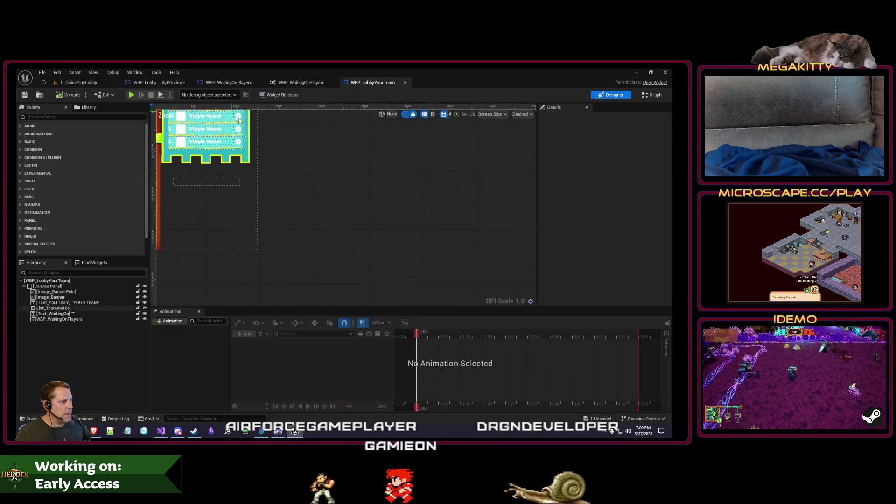
{"action": "left_click", "coordinate": [294, 202]}
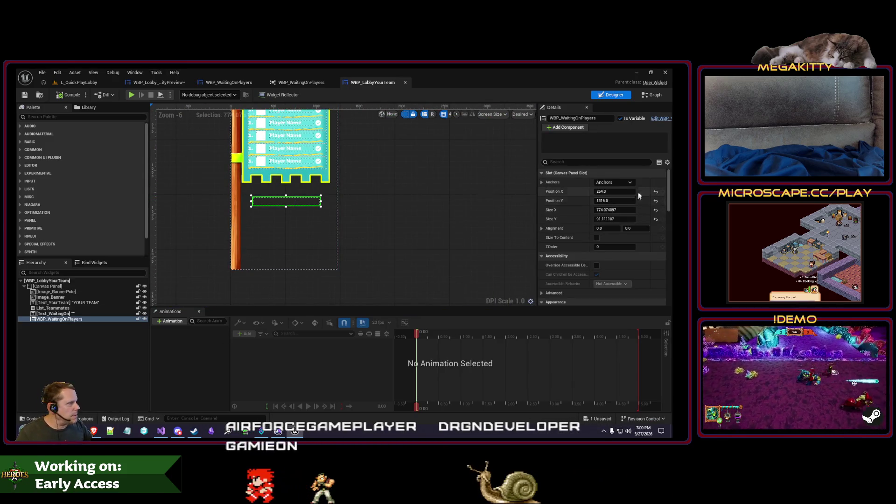
{"action": "left_click", "coordinate": [60, 319]}
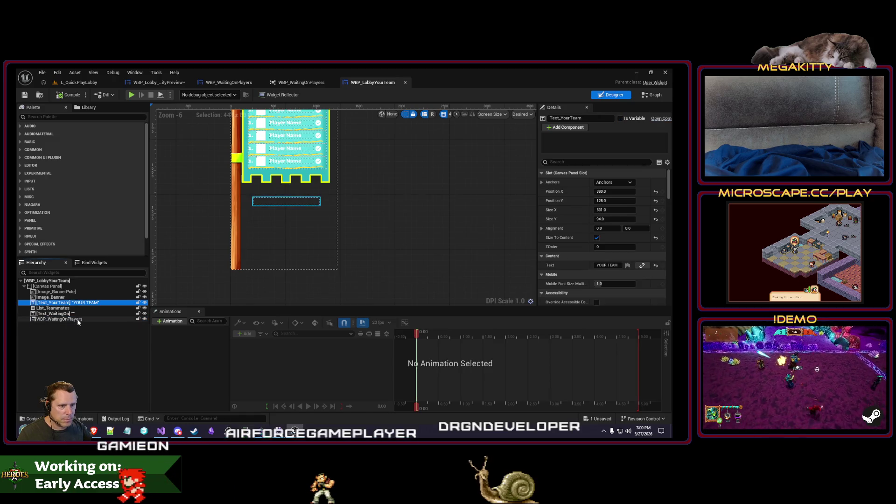
{"action": "left_click", "coordinate": [659, 119]}
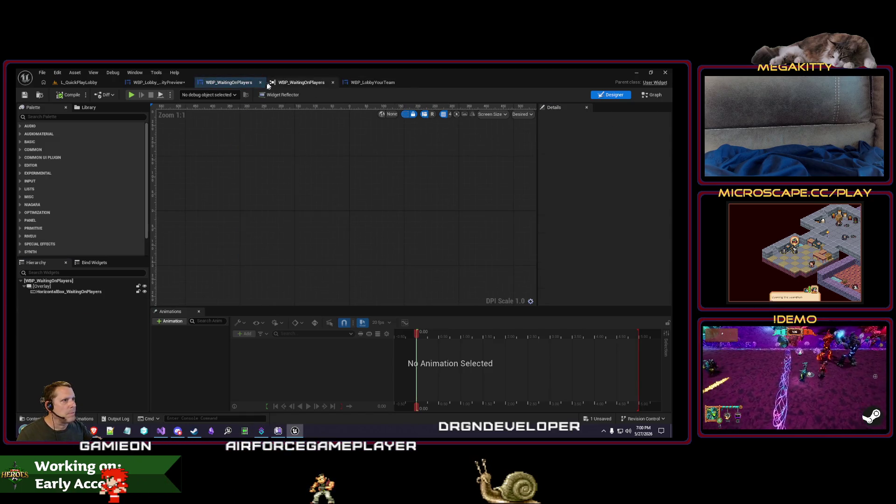
Inspect the HorizontalBox_WaitingOnPlayers container's properties in WBP_WaitingOnPlayers
{"action": "left_click", "coordinate": [79, 292]}
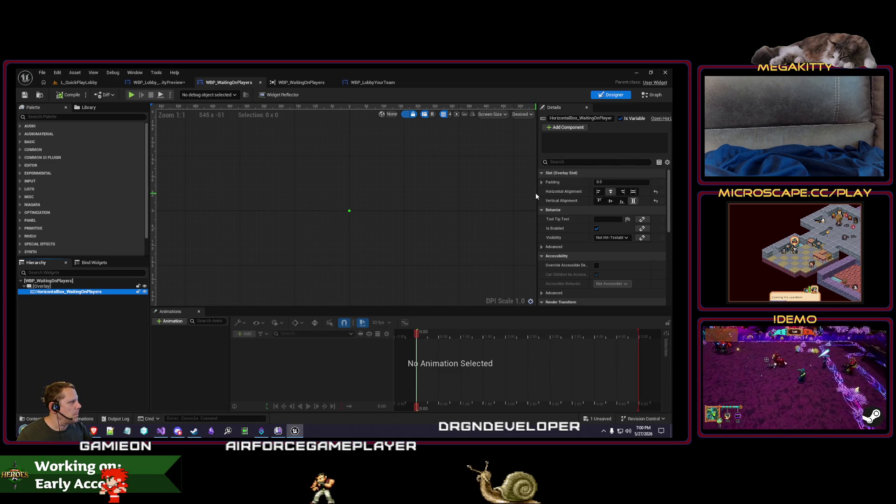
{"action": "left_click_drag", "start_coordinate": [536, 192], "coordinate": [515, 192]}
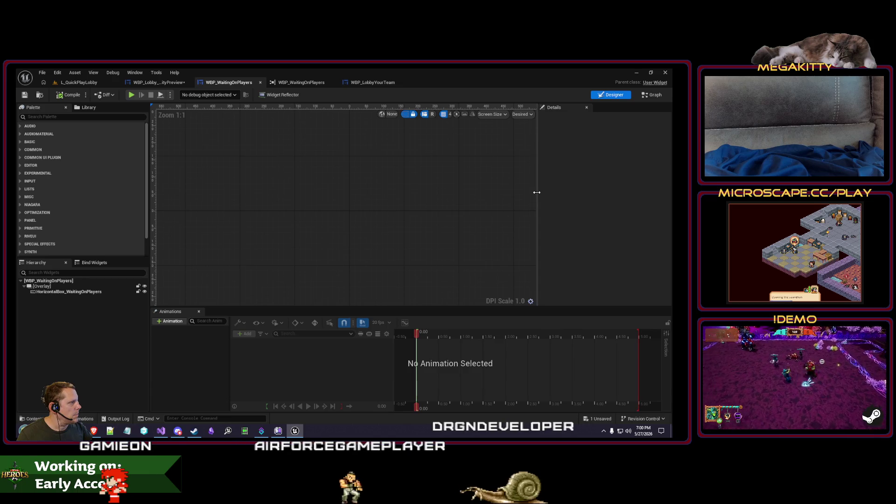
{"action": "left_click", "coordinate": [97, 291]}
{"action": "scroll", "coordinate": [628, 232], "scroll_direction": "down", "scroll_amount": 5}
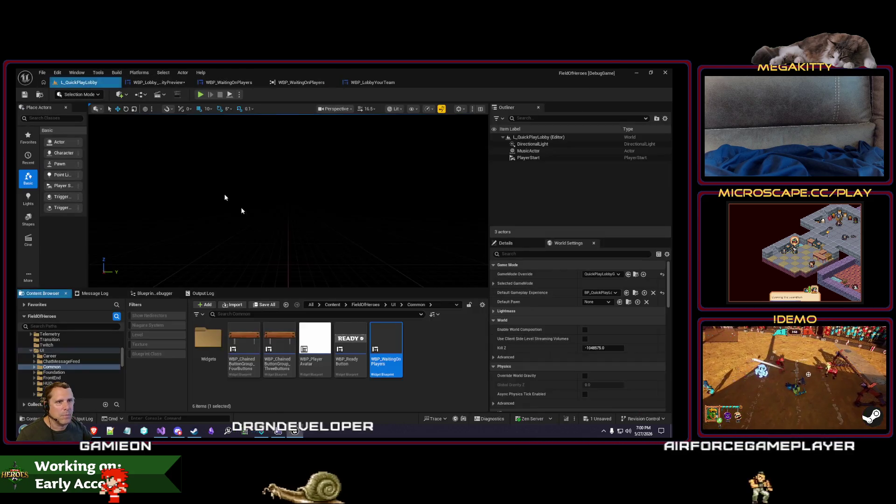
Open WBP_MatchOver_Layout from WBP_WaitingOnPlayers' Reference Viewer and select its embedded instance
{"action": "left_click", "coordinate": [79, 82]}
{"action": "right_click", "coordinate": [387, 347]}
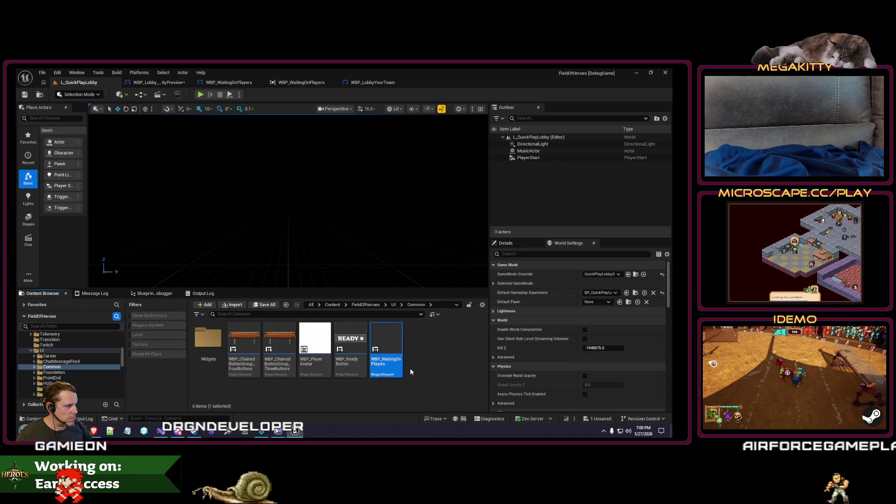
{"action": "right_click", "coordinate": [391, 346]}
{"action": "left_click", "coordinate": [429, 296]}
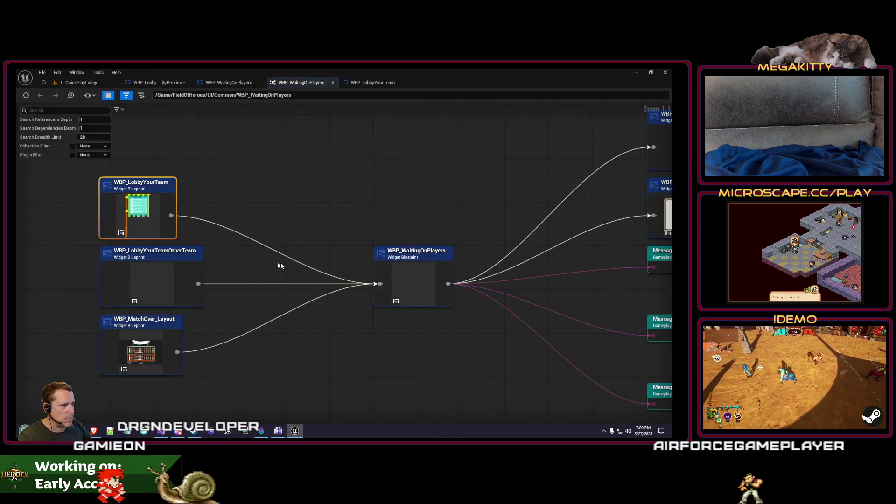
{"action": "right_click", "coordinate": [144, 325]}
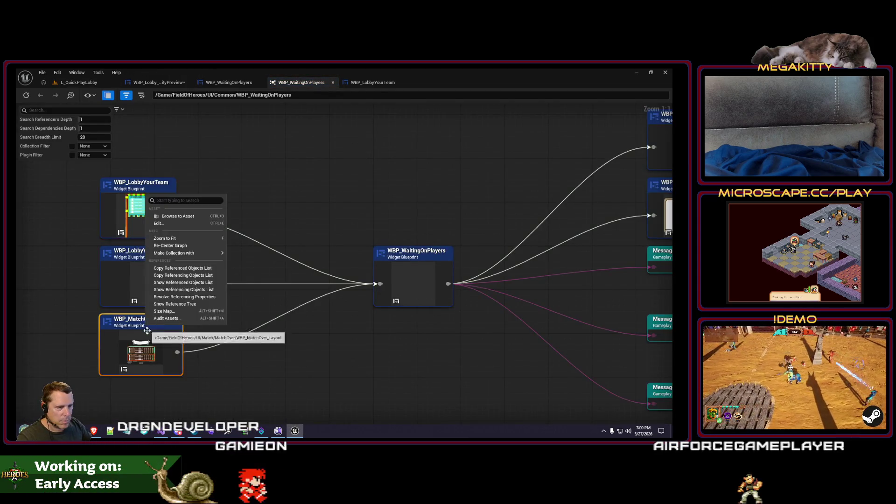
{"action": "left_click", "coordinate": [159, 224]}
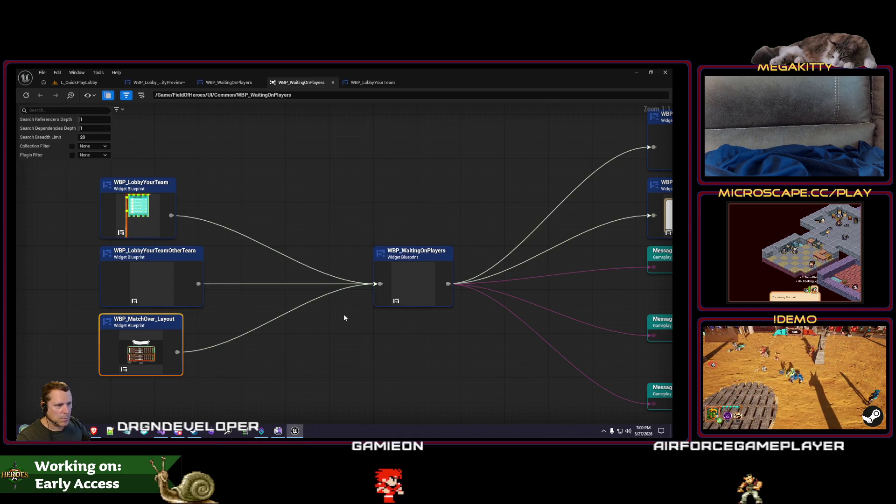
{"action": "left_click", "coordinate": [404, 286]}
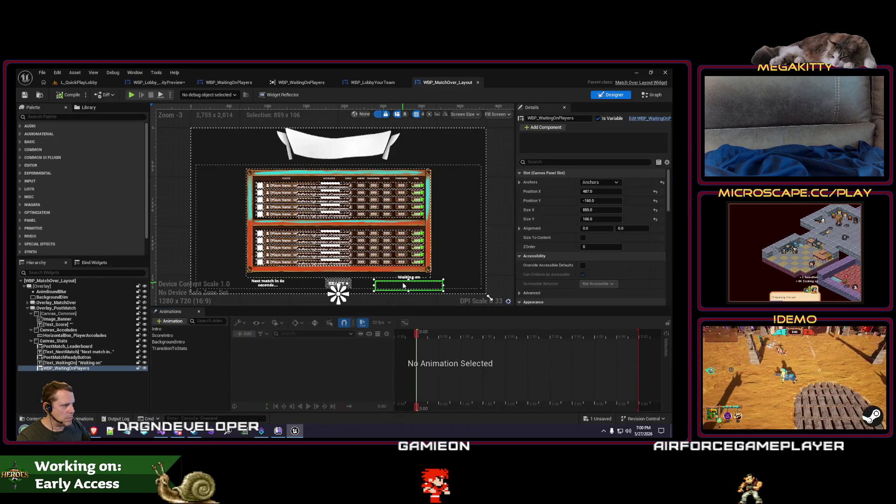
Open WBP_WaitingOnPlayers from the MatchOver layout's embedded instance and return to its designer after the level tab
{"action": "left_click", "coordinate": [87, 367]}
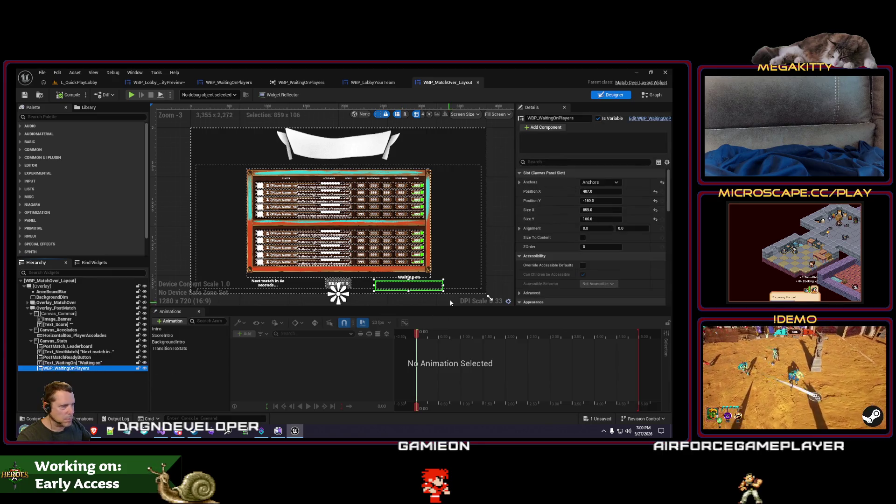
{"action": "scroll", "coordinate": [631, 224], "scroll_direction": "down", "scroll_amount": 6}
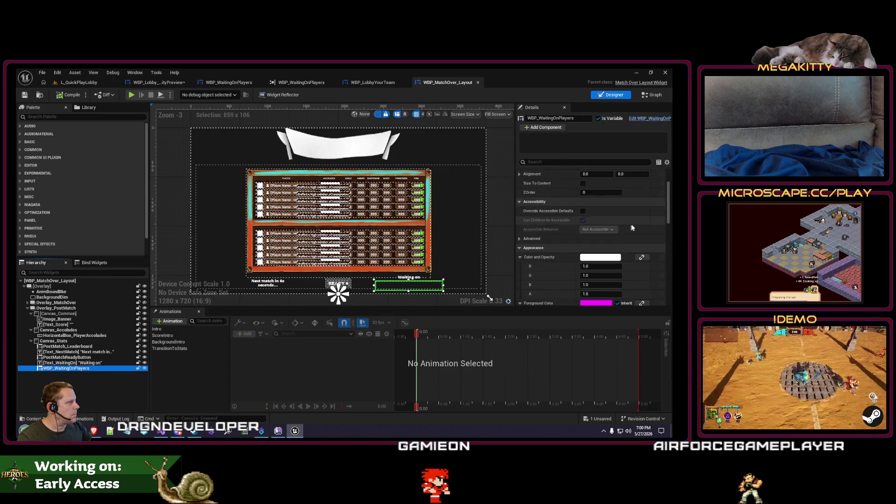
{"action": "left_click", "coordinate": [649, 118]}
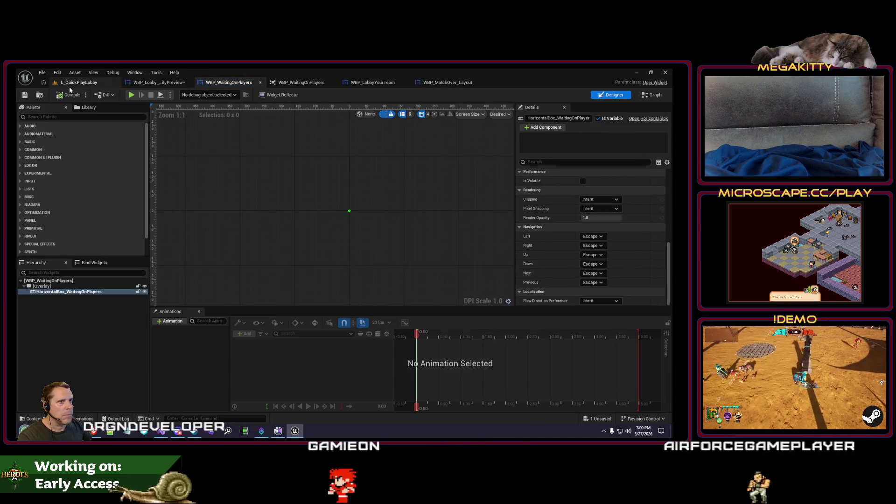
{"action": "key", "text": "ctrl+b"}
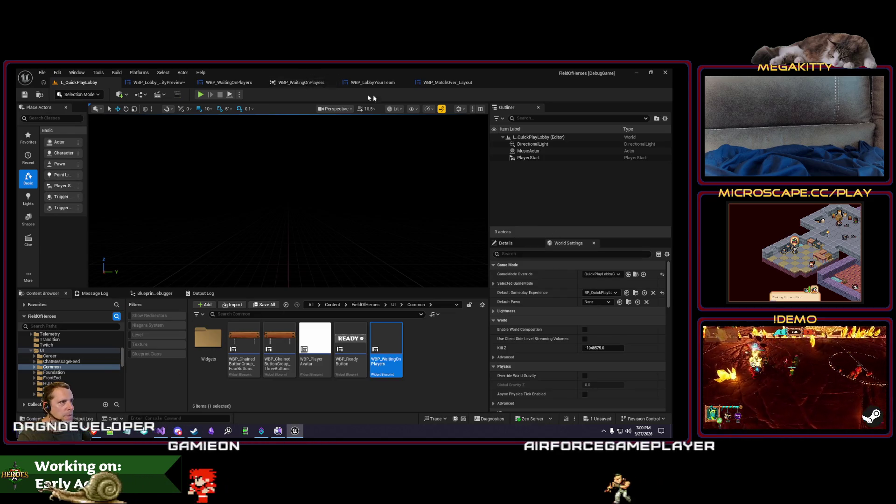
{"action": "left_click", "coordinate": [237, 84]}
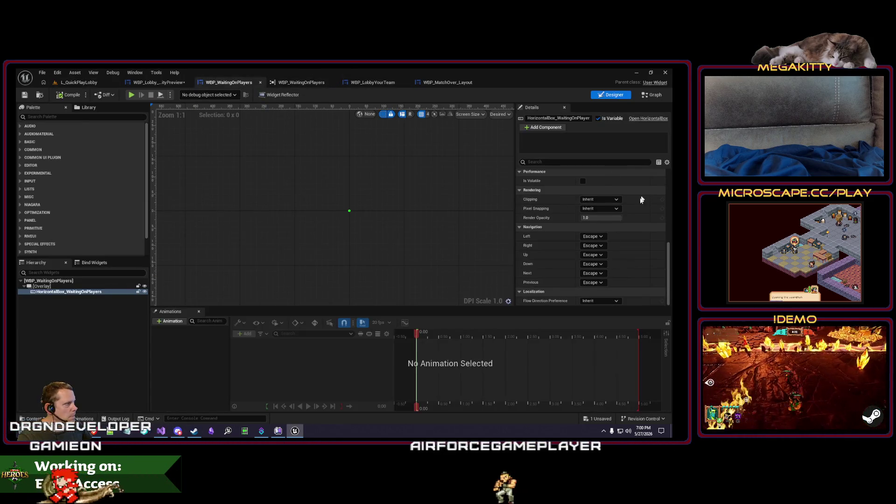
Inspect WBP_LobbyYourTeam's On Waiting List Updated handler for unready players, then return to the reference graph
{"action": "left_click", "coordinate": [154, 82]}
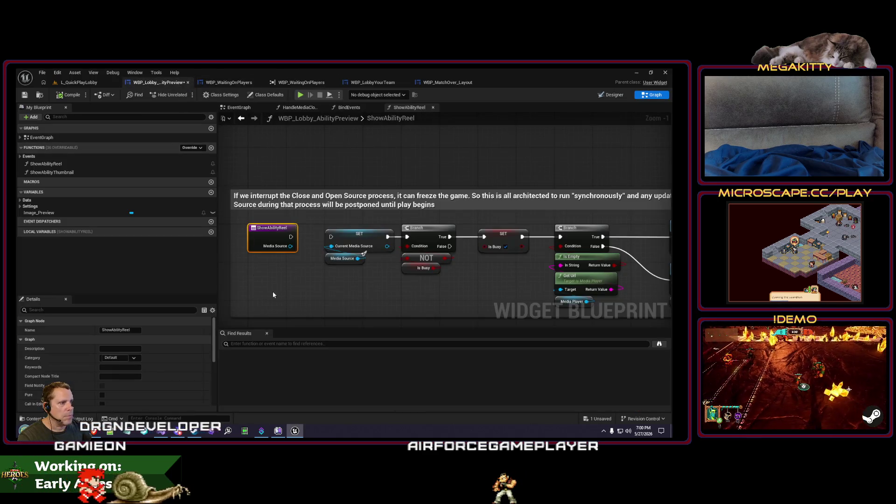
{"action": "left_click", "coordinate": [385, 82]}
{"action": "scroll", "coordinate": [664, 237], "scroll_direction": "down", "scroll_amount": 5}
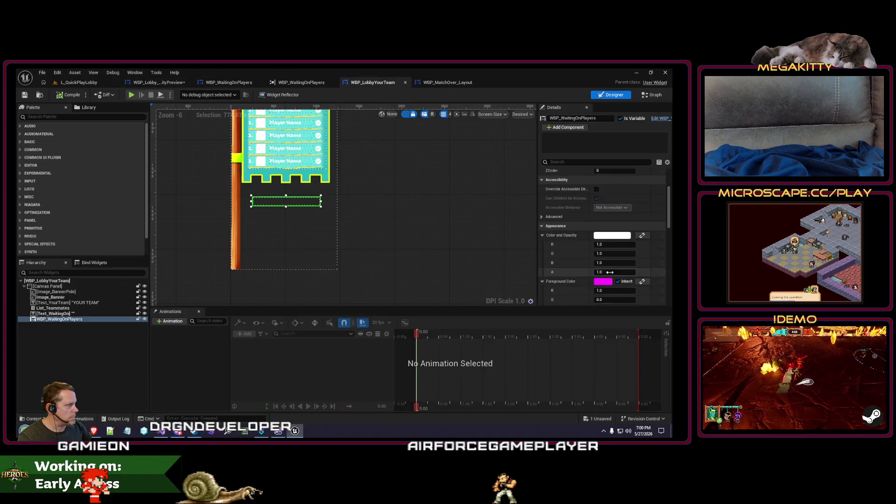
{"action": "left_click_drag", "start_coordinate": [665, 240], "coordinate": [670, 301]}
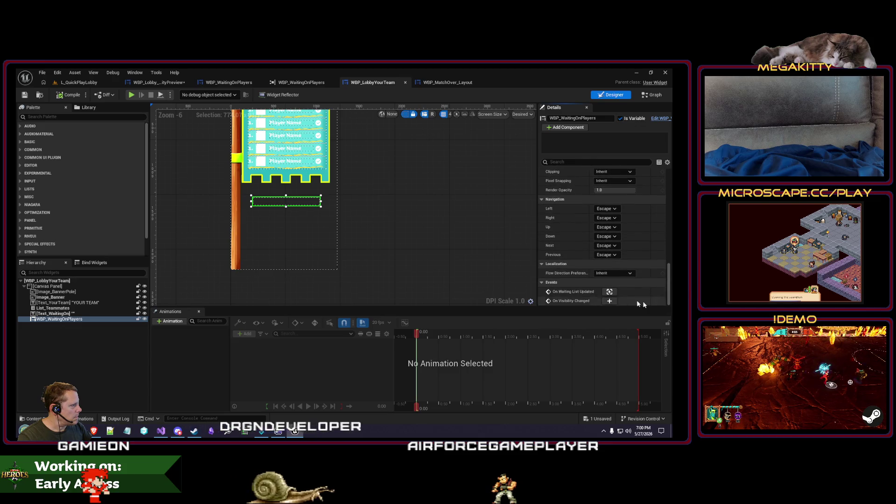
{"action": "left_click", "coordinate": [609, 293]}
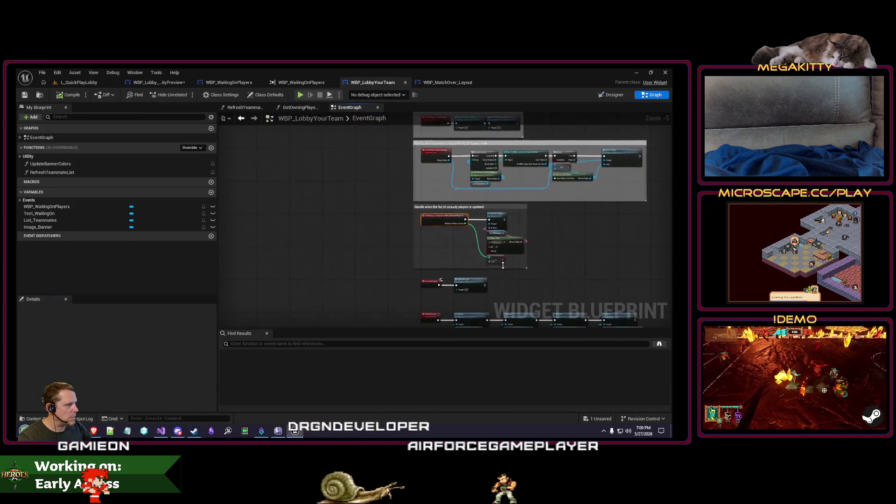
{"action": "scroll", "coordinate": [310, 246], "scroll_direction": "down", "scroll_amount": 2}
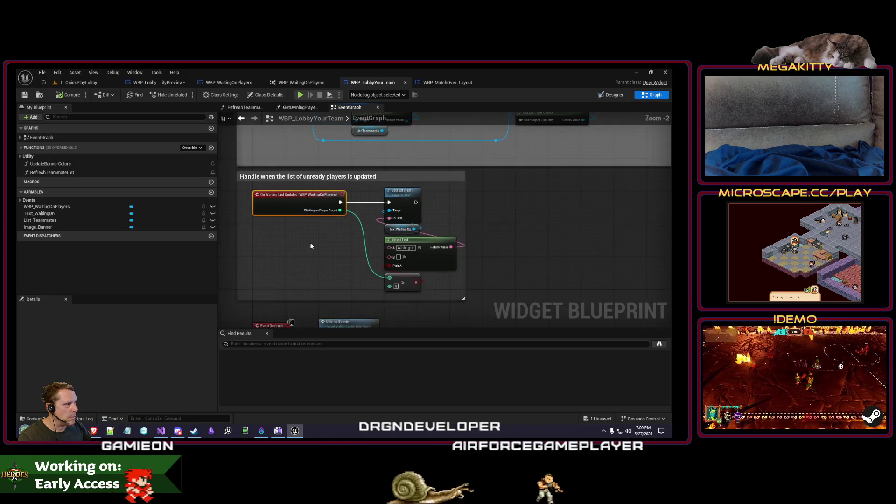
{"action": "left_click_drag", "start_coordinate": [284, 244], "coordinate": [290, 270]}
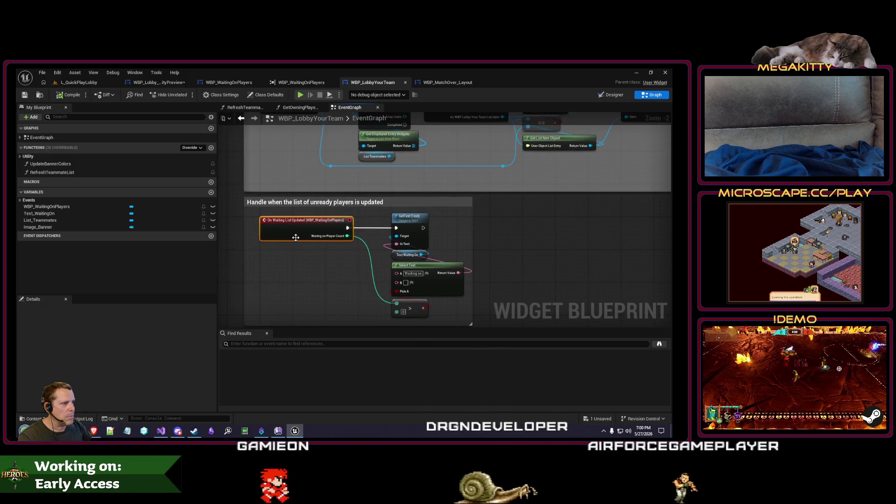
{"action": "left_click", "coordinate": [446, 82]}
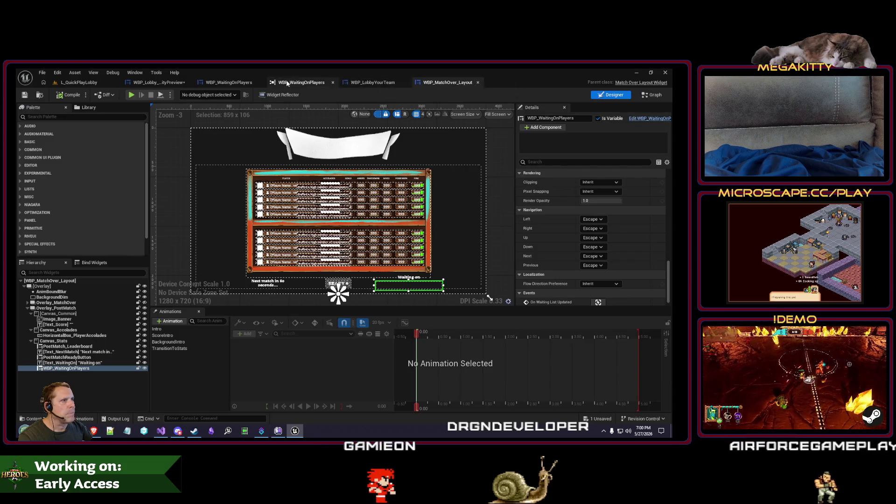
{"action": "left_click", "coordinate": [287, 82]}
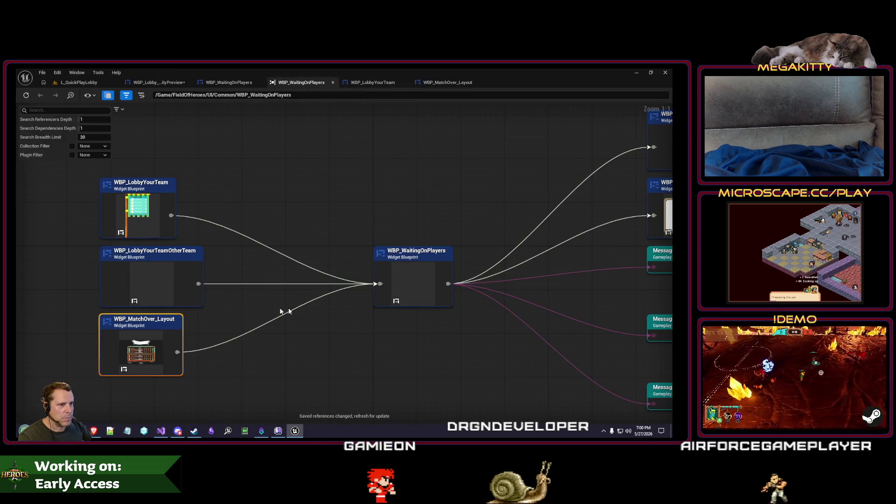
Open WBP_WaitingOnPlayers' UpdateWaitingOnPlayerList function and pan through its loop and test nodes
{"action": "right_click", "coordinate": [348, 294]}
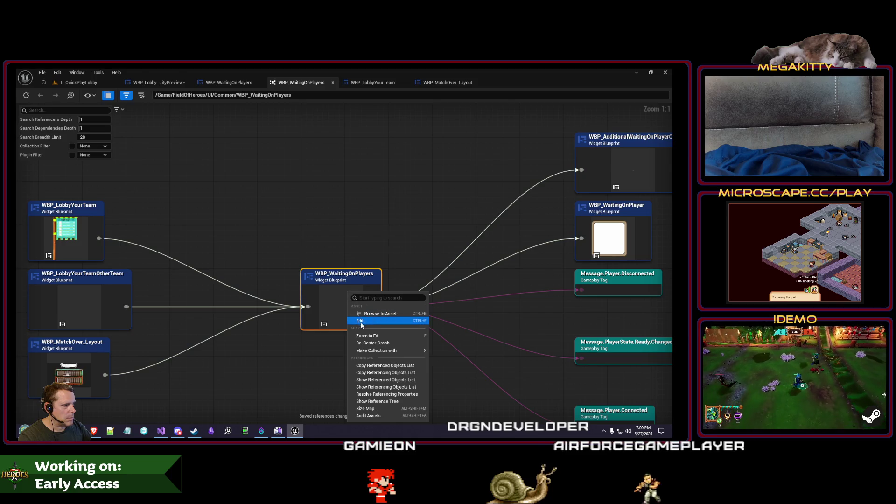
{"action": "left_click", "coordinate": [360, 321]}
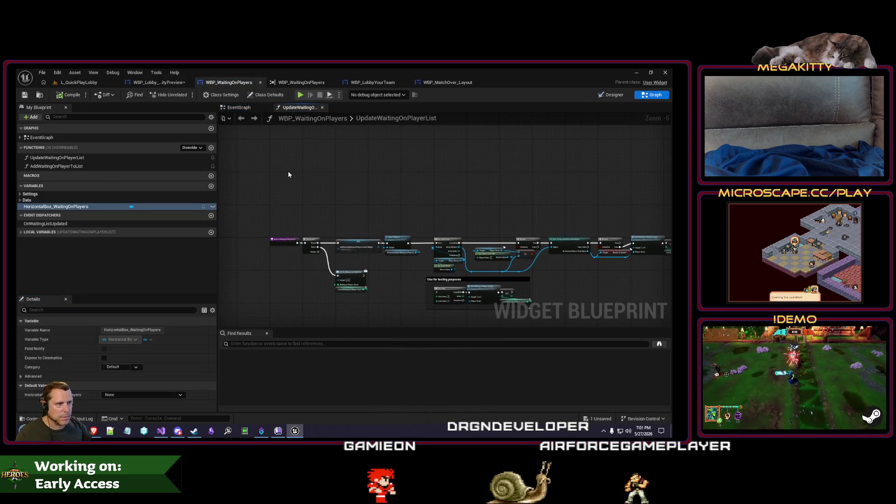
{"action": "double_click", "coordinate": [48, 159]}
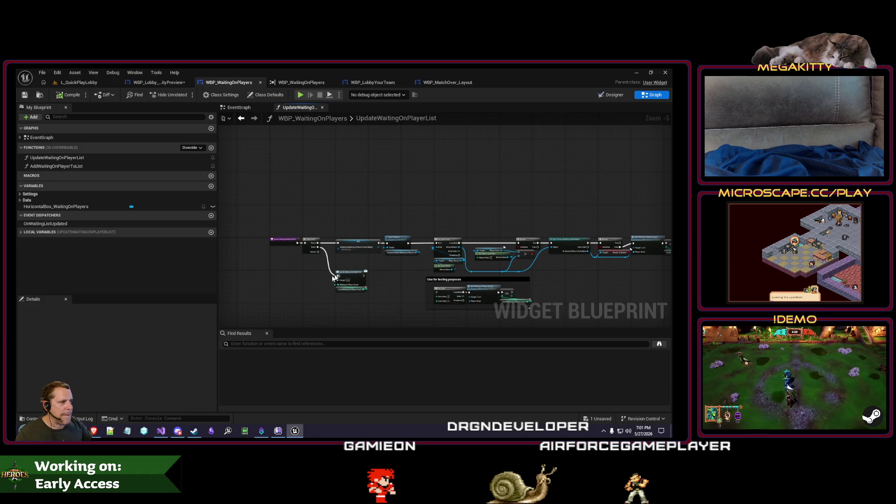
{"action": "scroll", "coordinate": [339, 277], "scroll_direction": "up", "scroll_amount": 4}
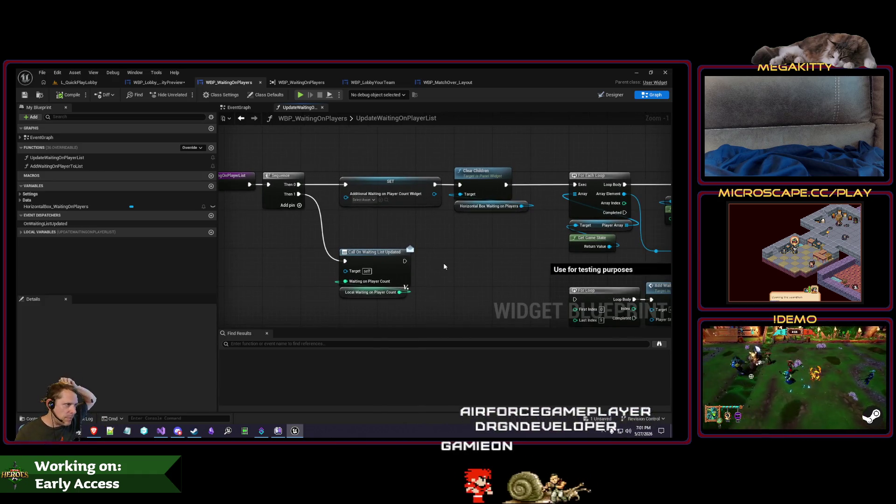
{"action": "mouse_move", "coordinate": [482, 249]}
{"action": "left_mouse_down"}
{"action": "mouse_move", "coordinate": [544, 234]}
{"action": "mouse_move", "coordinate": [452, 248]}
{"action": "left_mouse_up"}
{"action": "scroll", "coordinate": [452, 248], "scroll_direction": "down", "scroll_amount": 1}
{"action": "left_click_drag", "start_coordinate": [343, 252], "coordinate": [365, 255]}
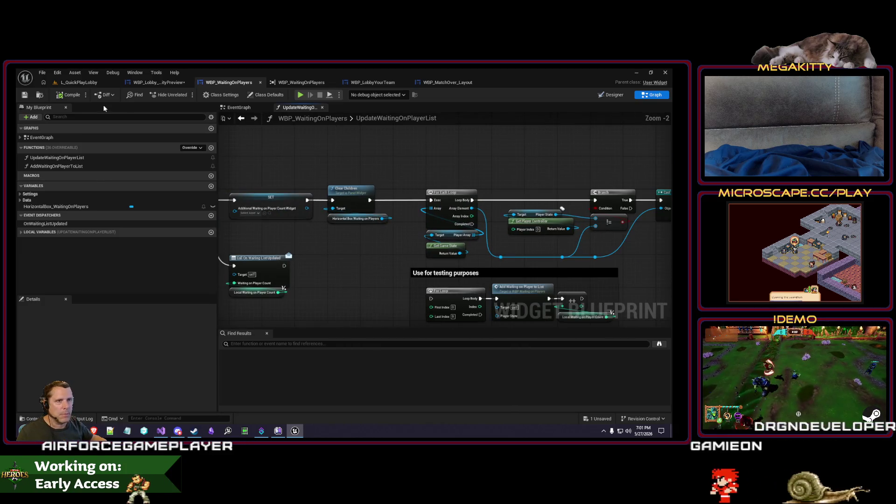
Reorder the editor tabs, close the extra widget editors, and return to L_QuickPlayLobby
{"action": "left_click", "coordinate": [78, 83]}
{"action": "left_click_drag", "start_coordinate": [228, 83], "coordinate": [163, 83]}
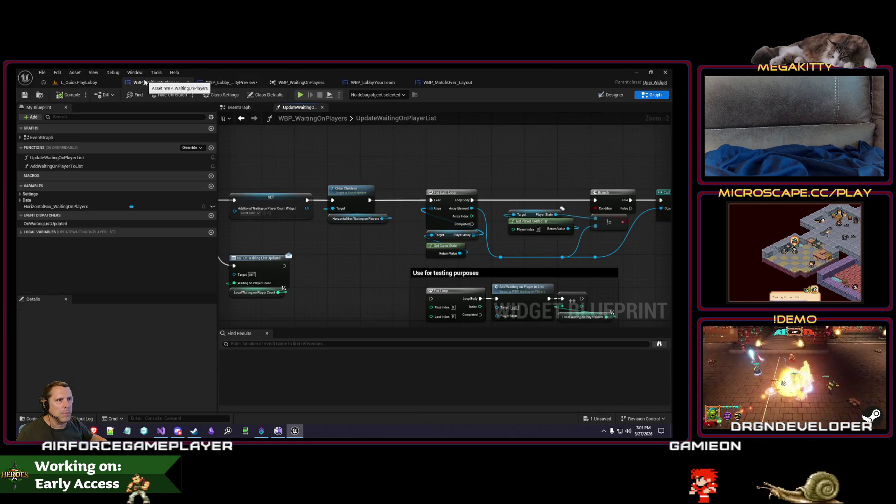
{"action": "right_click", "coordinate": [145, 83]}
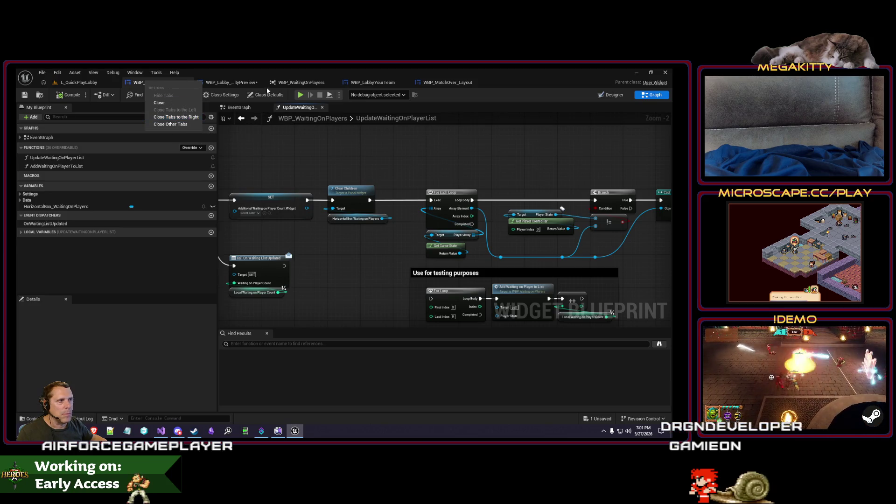
{"action": "right_click", "coordinate": [238, 84]}
{"action": "left_click", "coordinate": [258, 120]}
{"action": "left_click", "coordinate": [84, 84]}
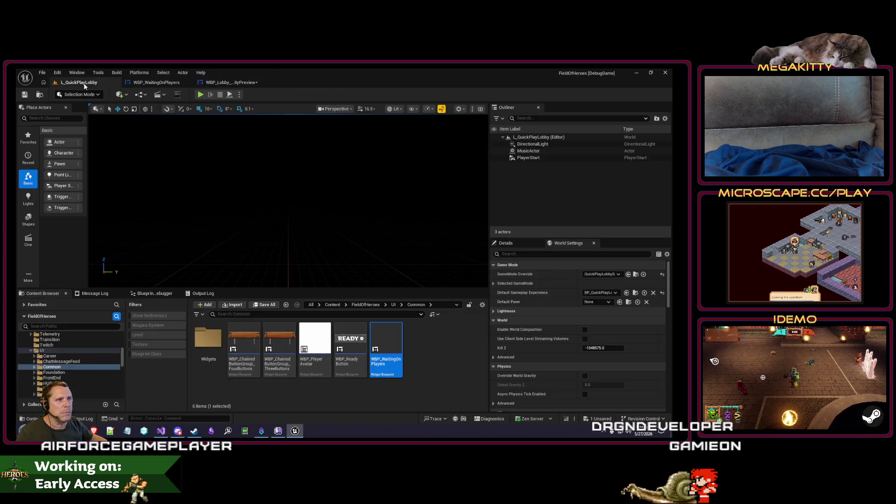
Play the lobby, ready up, and breakpoint the Update Waiting on Player List call in BindEvents
{"action": "key", "text": "alt+p"}
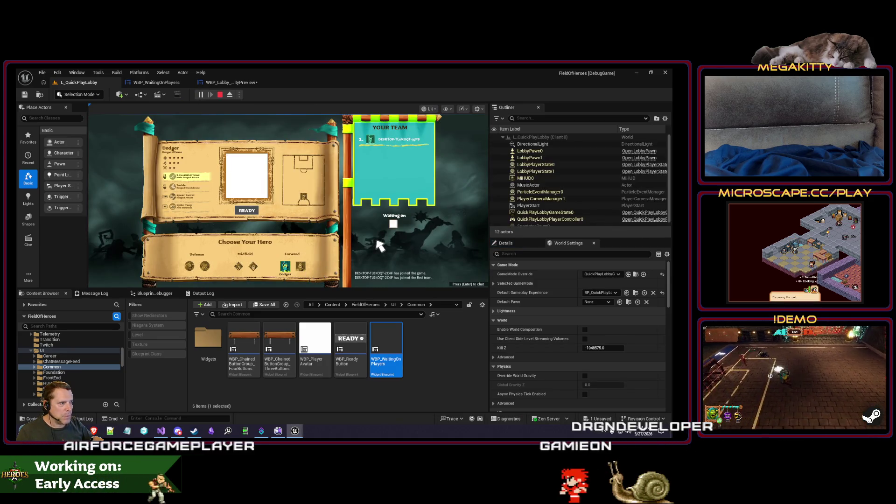
{"action": "left_click", "coordinate": [246, 210]}
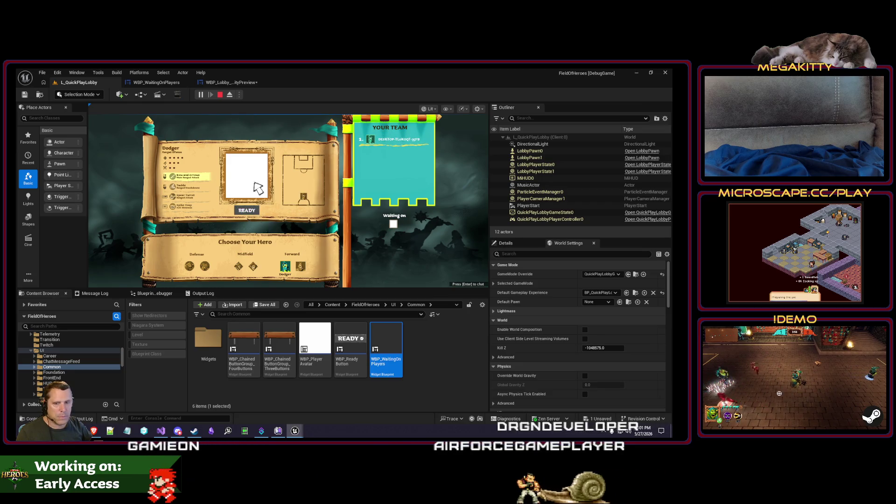
{"action": "left_click", "coordinate": [210, 83]}
{"action": "left_click", "coordinate": [156, 82]}
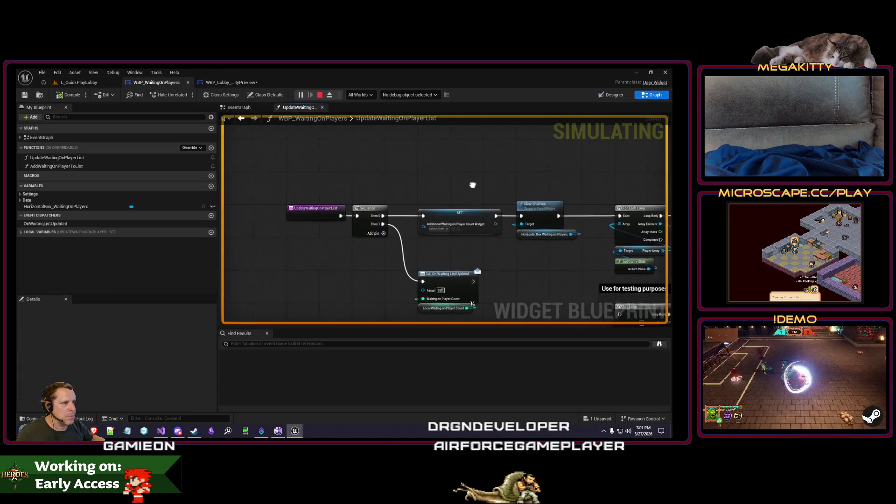
{"action": "left_click", "coordinate": [21, 138]}
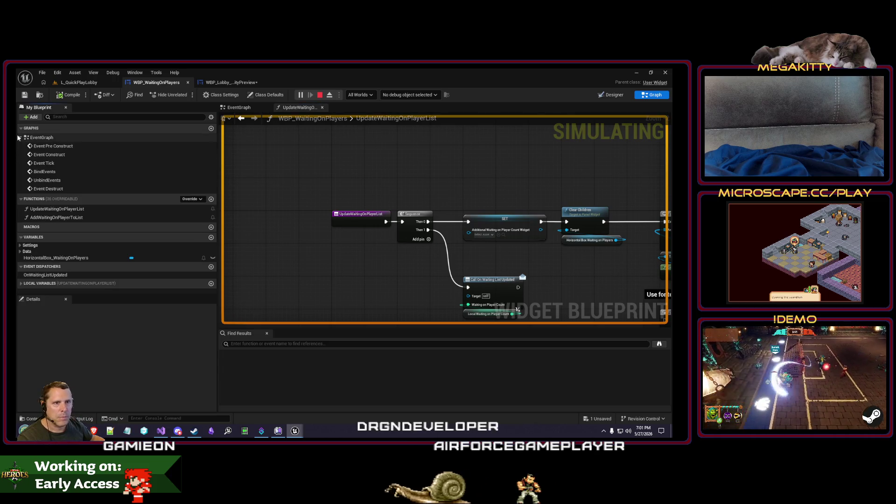
{"action": "double_click", "coordinate": [55, 171]}
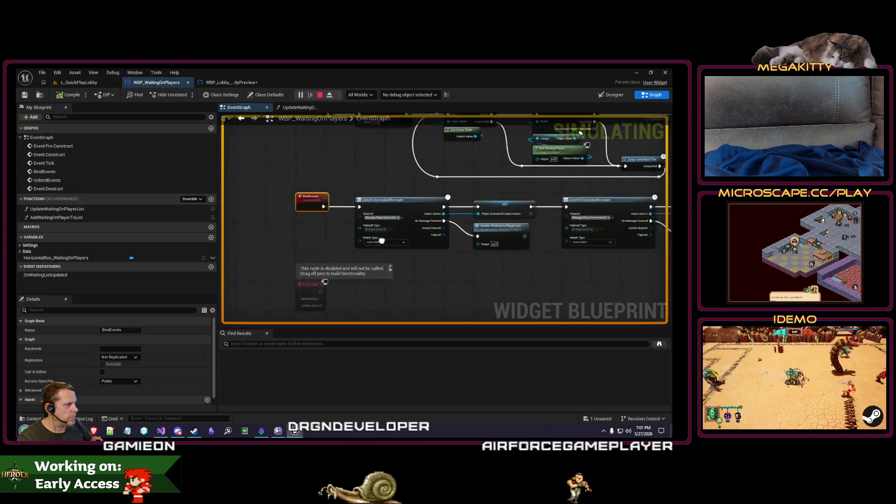
{"action": "left_click_drag", "start_coordinate": [566, 261], "coordinate": [410, 260]}
{"action": "mouse_move", "coordinate": [544, 260]}
{"action": "left_mouse_down"}
{"action": "mouse_move", "coordinate": [380, 271]}
{"action": "mouse_move", "coordinate": [439, 270]}
{"action": "mouse_move", "coordinate": [405, 269]}
{"action": "left_mouse_up"}
{"action": "left_click", "coordinate": [469, 229]}
{"action": "key", "text": "F9"}
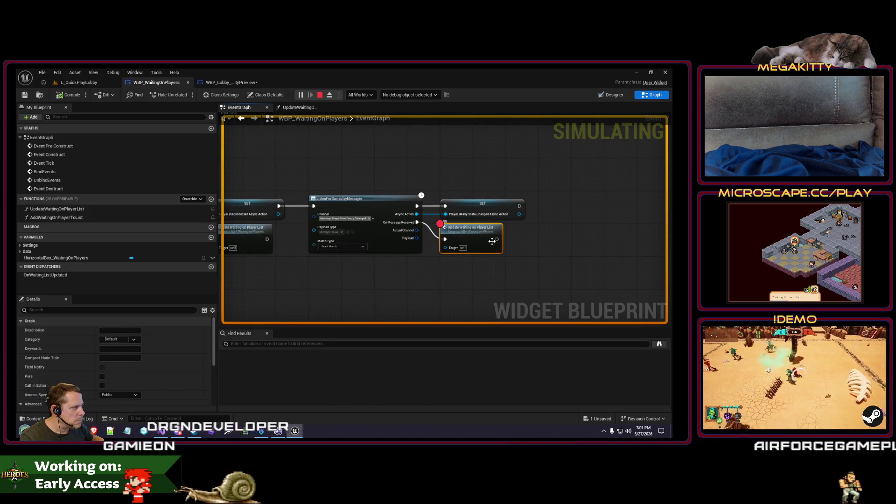
Ready up to hit the breakpoint, then step through UpdateWaitingOnPlayerList and breakpoint the SessionPlayerStateBase cast
{"action": "left_click", "coordinate": [89, 83]}
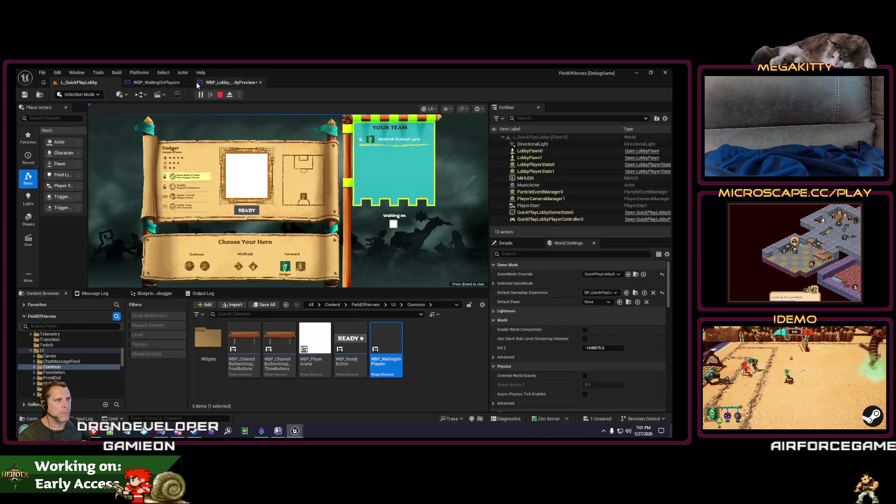
{"action": "left_click", "coordinate": [248, 212]}
{"action": "double_click", "coordinate": [441, 215]}
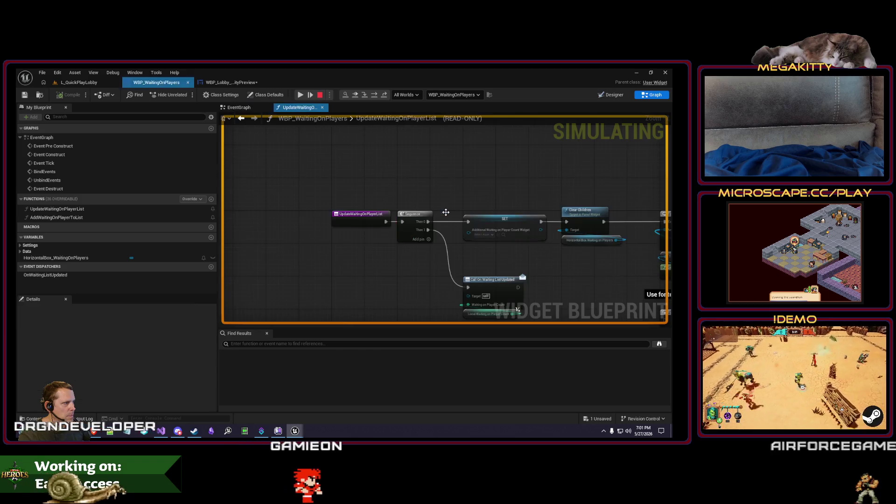
{"action": "left_click", "coordinate": [273, 191]}
{"action": "left_click", "coordinate": [301, 95]}
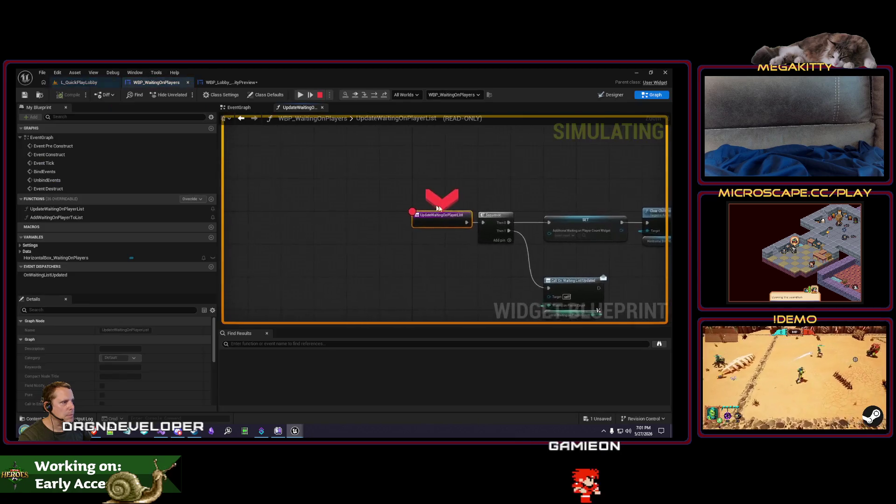
{"action": "key", "text": "F10"}
{"action": "key", "text": "F10"}
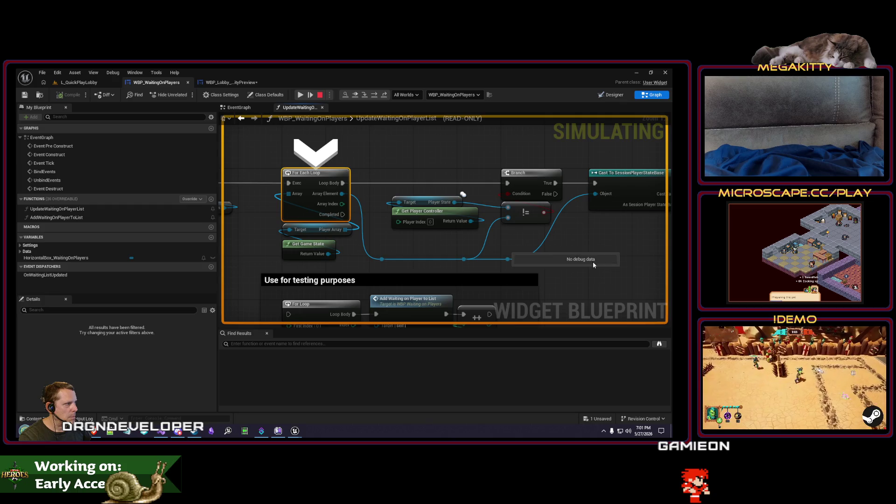
{"action": "scroll", "coordinate": [512, 245], "scroll_direction": "down", "scroll_amount": 1}
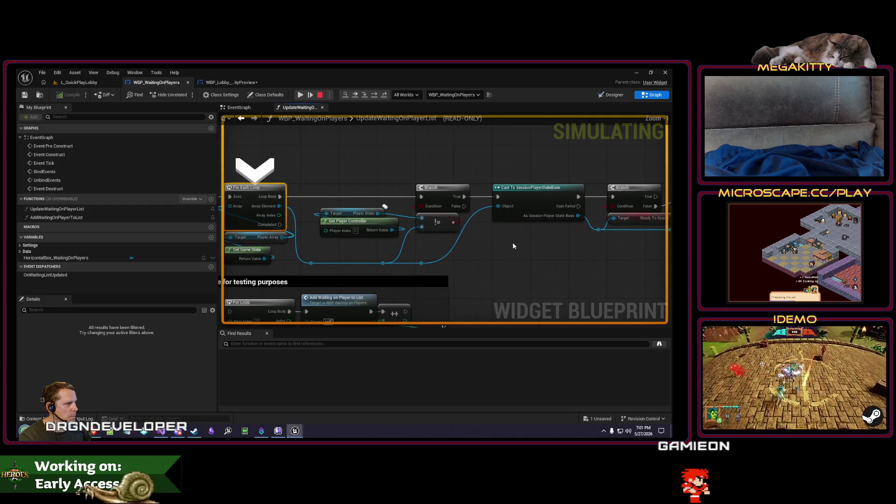
{"action": "key", "text": "F10"}
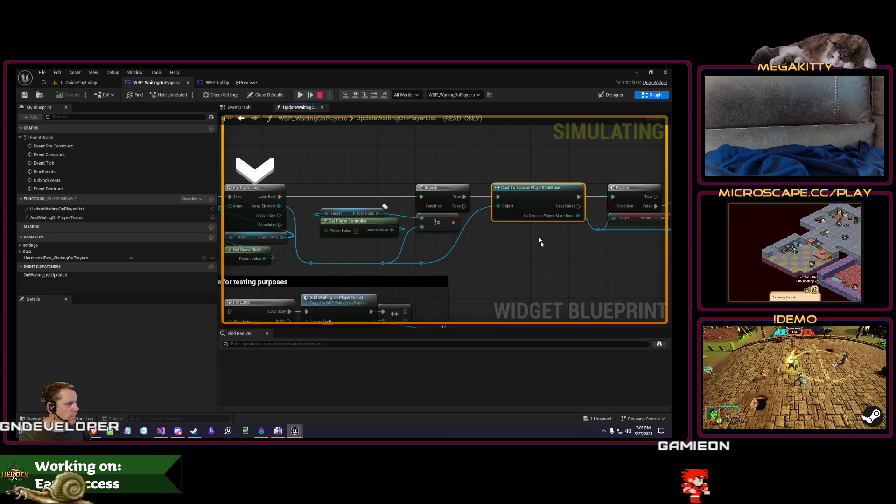
{"action": "key", "text": "F9"}
{"action": "key", "text": "F10"}
Inspect the Player State and loop input pin values, then stop the play session
{"action": "left_click_drag", "start_coordinate": [478, 272], "coordinate": [610, 271]}
{"action": "mouse_move", "coordinate": [372, 229]}
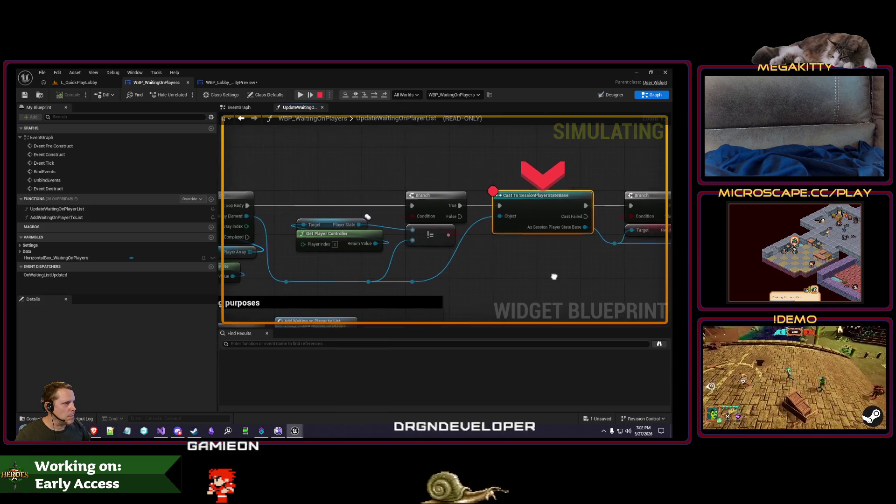
{"action": "mouse_move", "coordinate": [532, 278]}
{"action": "left_mouse_down"}
{"action": "mouse_move", "coordinate": [620, 270]}
{"action": "mouse_move", "coordinate": [519, 278]}
{"action": "mouse_move", "coordinate": [606, 276]}
{"action": "mouse_move", "coordinate": [470, 263]}
{"action": "mouse_move", "coordinate": [576, 252]}
{"action": "mouse_move", "coordinate": [539, 257]}
{"action": "left_mouse_up"}
{"action": "mouse_move", "coordinate": [293, 255]}
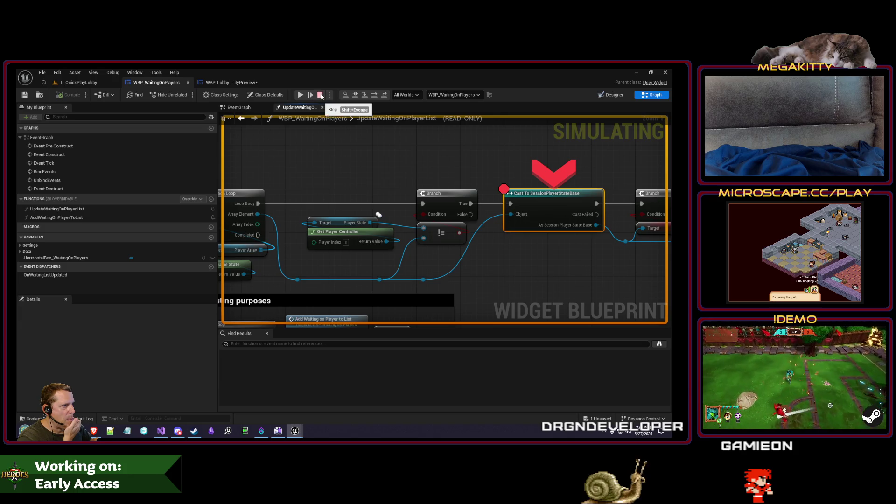
{"action": "left_click", "coordinate": [320, 96]}
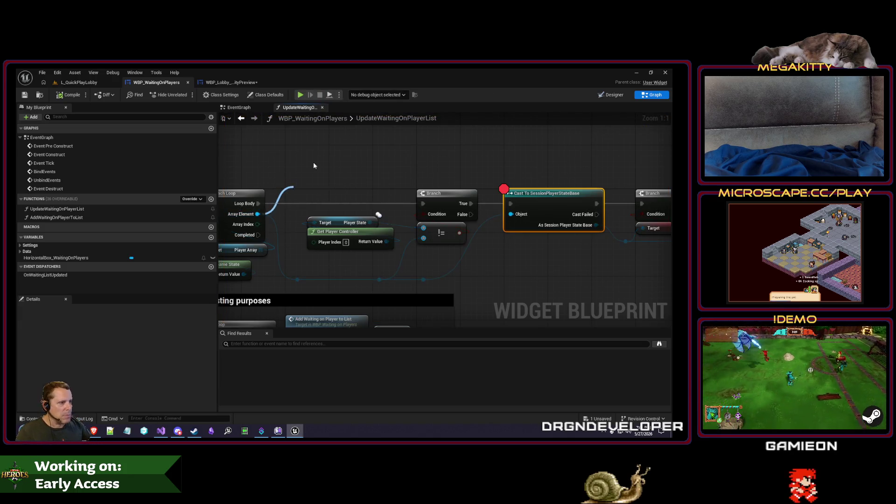
{"action": "left_click_drag", "start_coordinate": [307, 174], "coordinate": [316, 163]}
{"action": "type", "text": "isloc"}
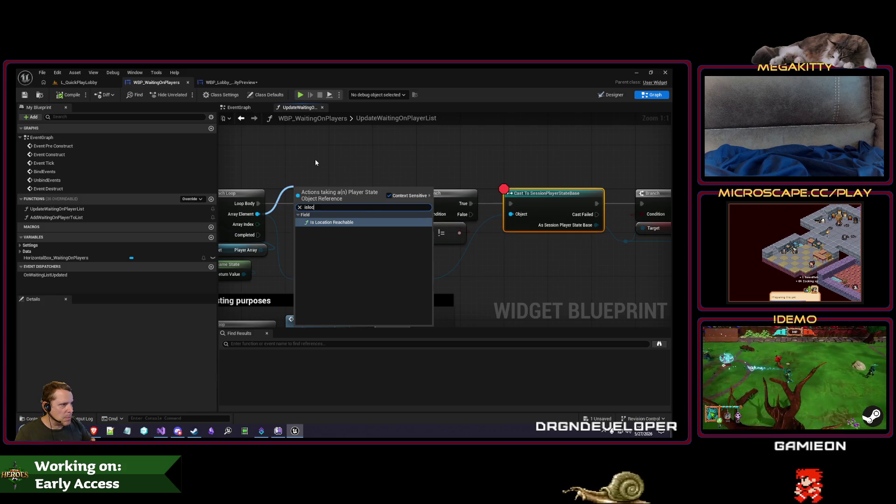
{"action": "key", "text": "Escape"}
{"action": "left_click", "coordinate": [91, 82]}
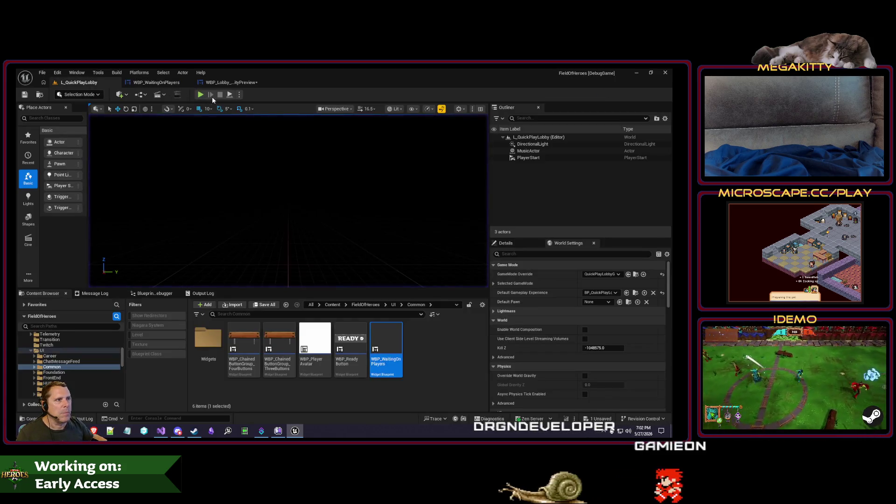
{"action": "left_click", "coordinate": [200, 95]}
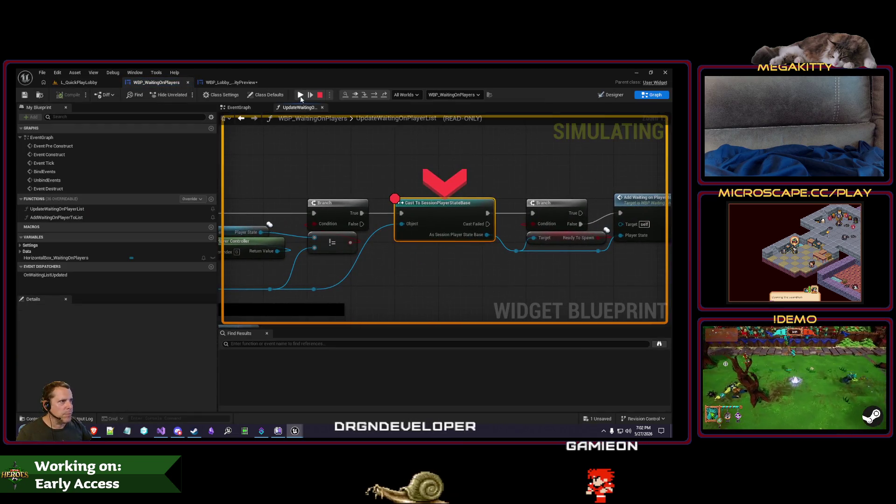
{"action": "left_click", "coordinate": [300, 96]}
{"action": "left_click", "coordinate": [300, 95]}
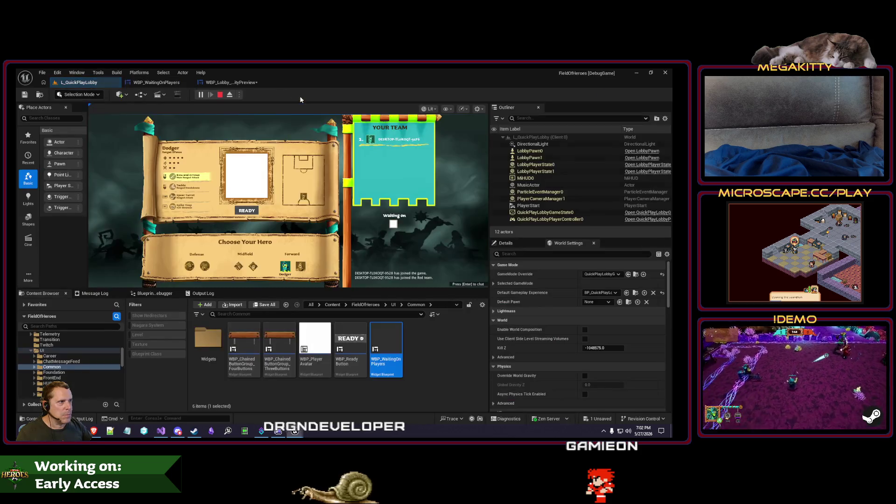
{"action": "left_click", "coordinate": [245, 213]}
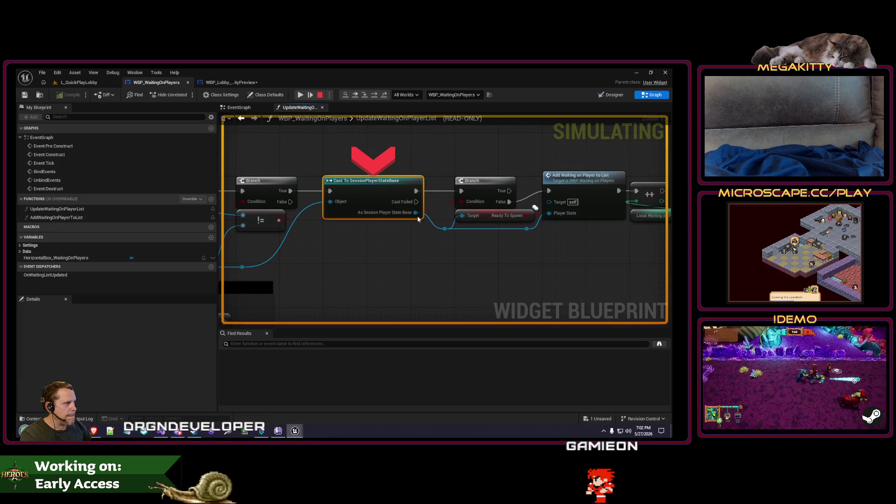
{"action": "key", "text": "F10"}
{"action": "mouse_move", "coordinate": [432, 243]}
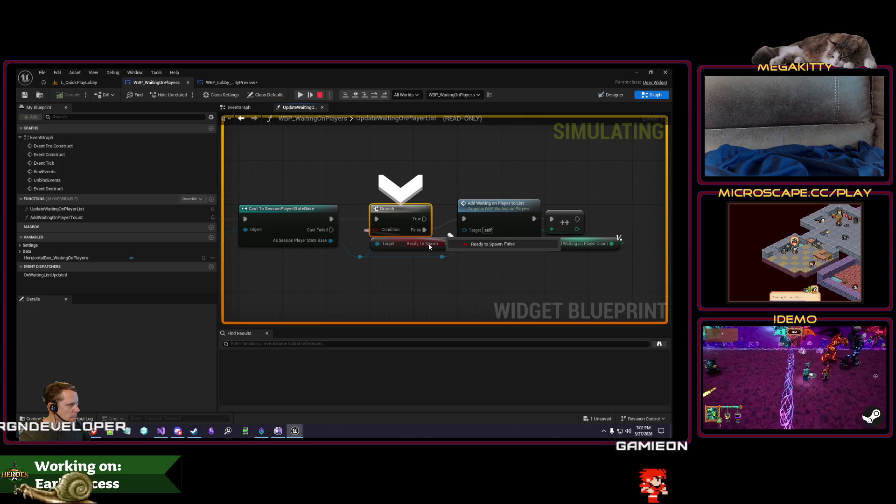
{"action": "key", "text": "F10"}
{"action": "mouse_move", "coordinate": [399, 239]}
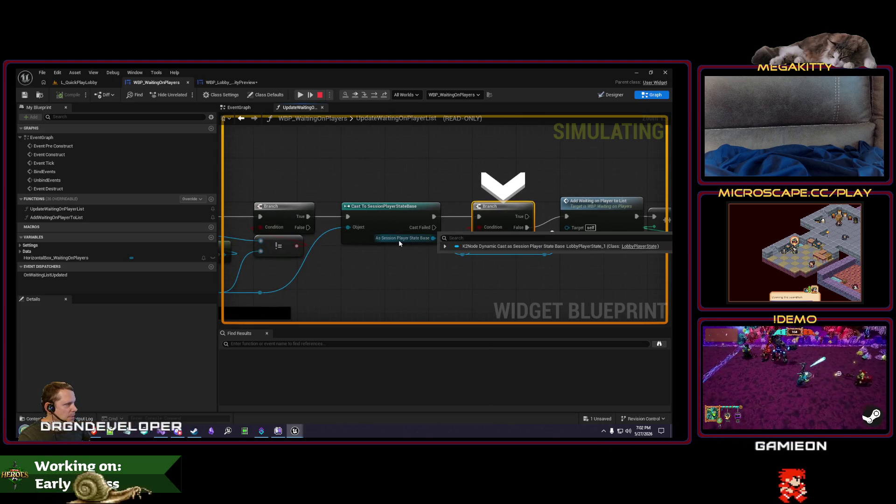
{"action": "key", "text": "F10"}
{"action": "mouse_move", "coordinate": [358, 246]}
{"action": "mouse_move", "coordinate": [315, 235]}
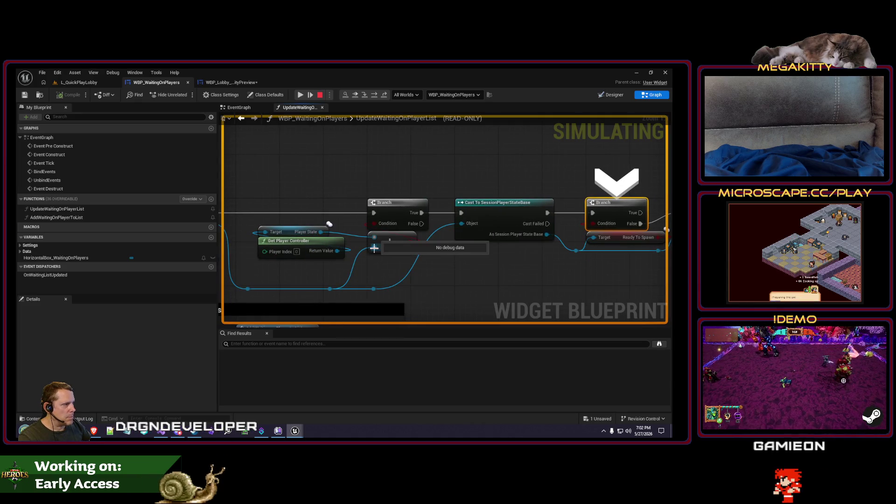
{"action": "left_click_drag", "start_coordinate": [317, 258], "coordinate": [409, 266]}
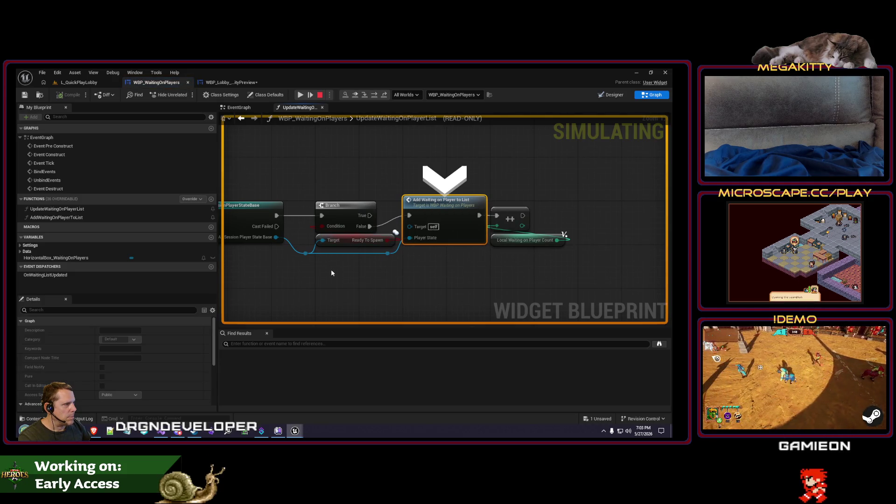
{"action": "key", "text": "F10"}
{"action": "key", "text": "F10"}
{"action": "key", "text": "F10"}
{"action": "key", "text": "F10"}
{"action": "key", "text": "F10"}
{"action": "key", "text": "F10"}
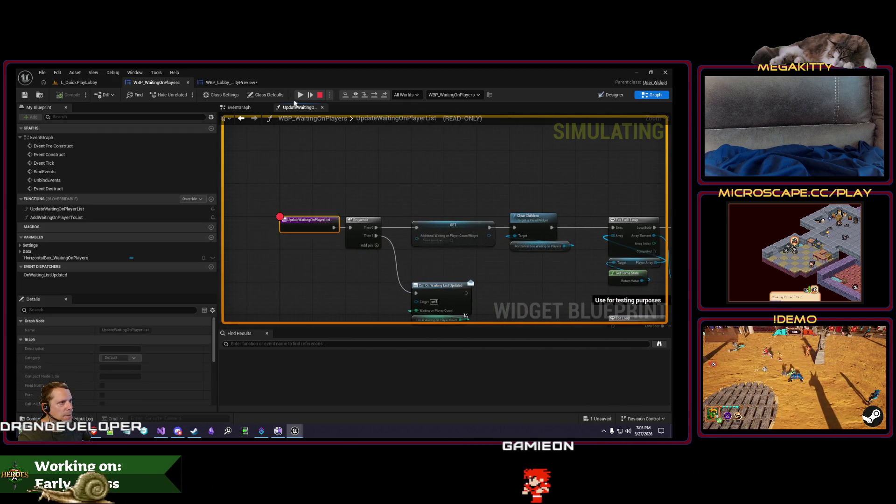
{"action": "left_click", "coordinate": [300, 96]}
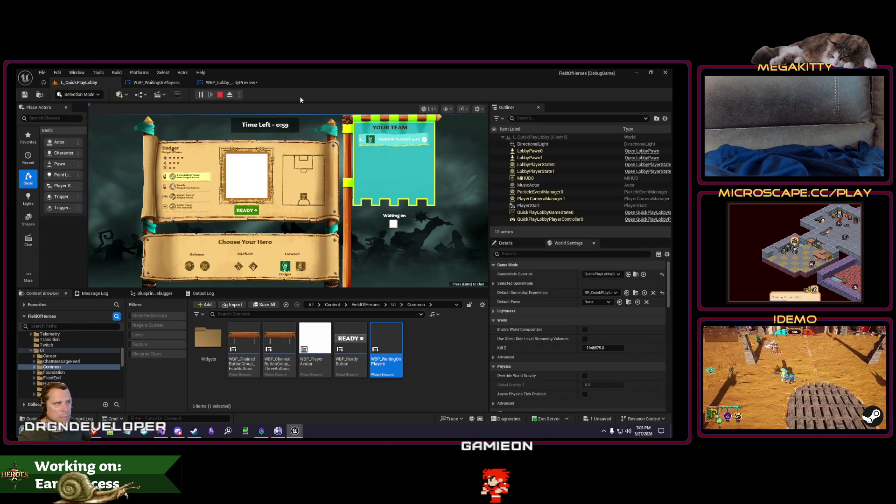
{"action": "left_click", "coordinate": [220, 95]}
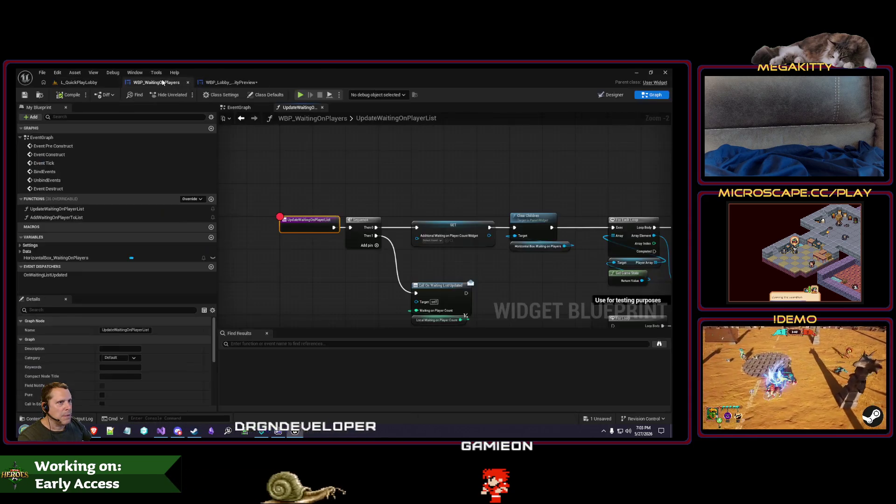
Pan to the loop, branch and cast nodes and browse the add-node list without adding anything
{"action": "mouse_move", "coordinate": [475, 253]}
{"action": "left_mouse_down"}
{"action": "mouse_move", "coordinate": [382, 248]}
{"action": "mouse_move", "coordinate": [470, 255]}
{"action": "left_mouse_up"}
{"action": "left_click_drag", "start_coordinate": [523, 209], "coordinate": [271, 199]}
{"action": "scroll", "coordinate": [480, 206], "scroll_direction": "up", "scroll_amount": 2}
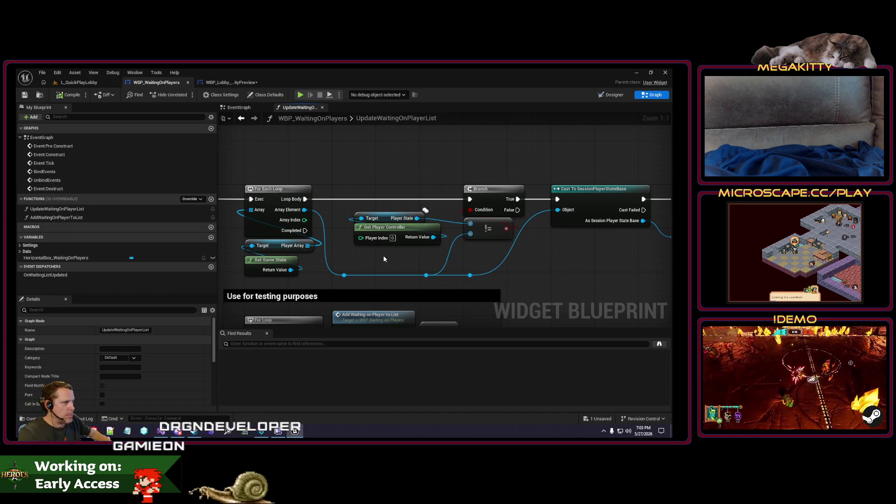
{"action": "left_click_drag", "start_coordinate": [385, 171], "coordinate": [362, 203]}
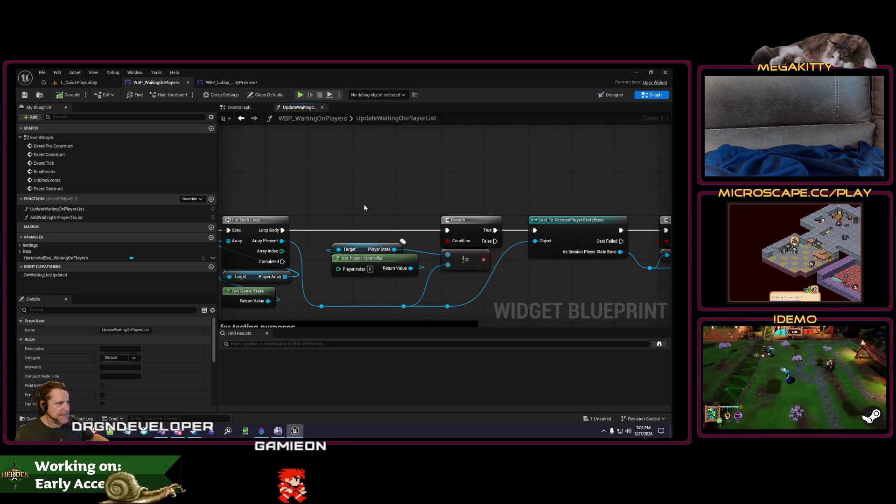
{"action": "right_click", "coordinate": [335, 188]}
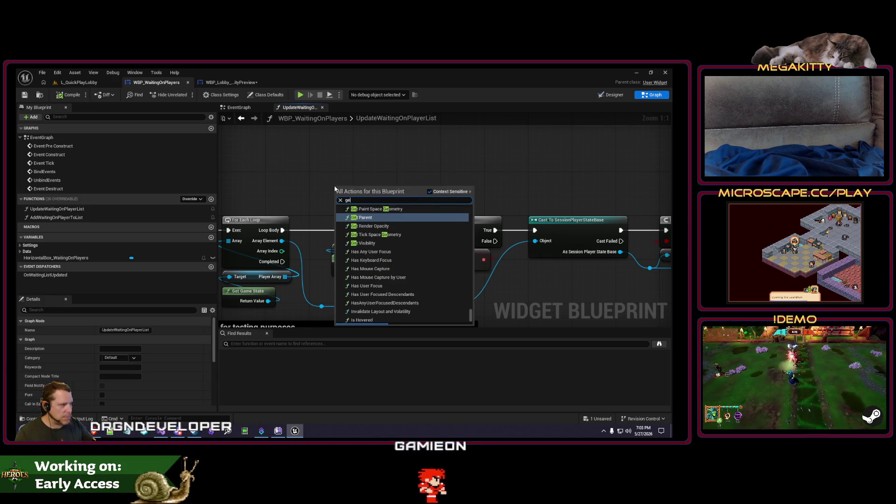
{"action": "scroll", "coordinate": [334, 189], "scroll_direction": "down", "scroll_amount": 10}
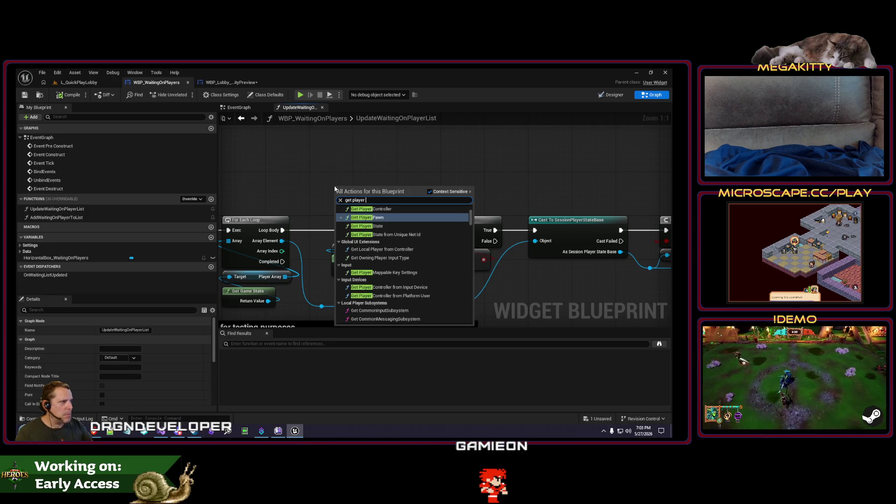
{"action": "key", "text": "Escape"}
Put a breakpoint on the Cast To SessionPlayerStateBase node and return to the L_QuickPlayLobby level
{"action": "left_click_drag", "start_coordinate": [361, 209], "coordinate": [362, 195]}
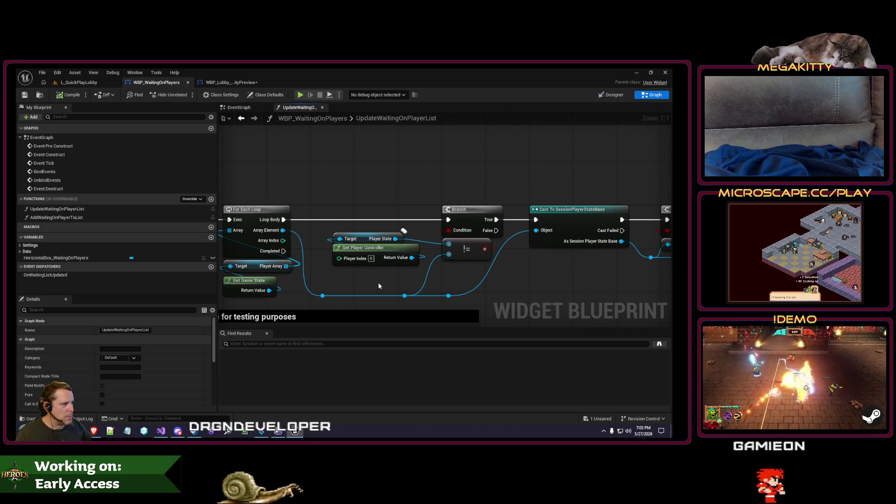
{"action": "left_click_drag", "start_coordinate": [378, 282], "coordinate": [368, 284]}
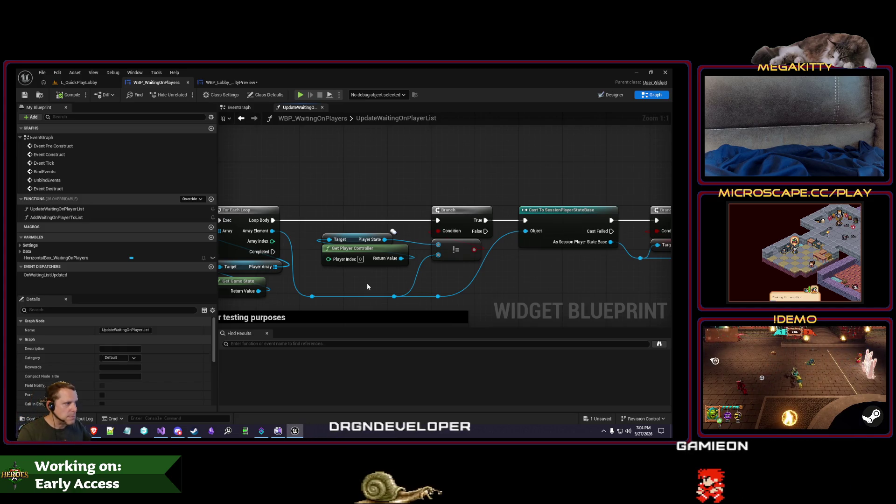
{"action": "left_click", "coordinate": [560, 211]}
{"action": "key", "text": "F9"}
{"action": "left_click", "coordinate": [187, 83]}
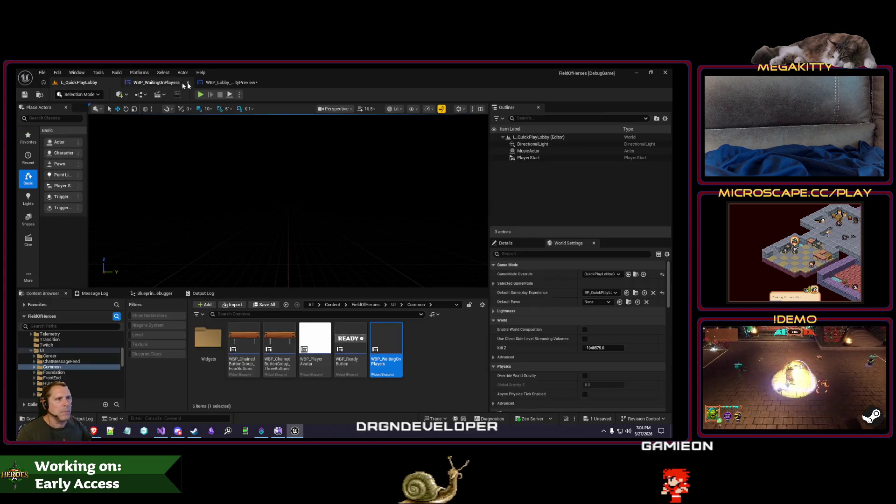
Play the lobby, click Ready, resume past the cast breakpoint, then stop the session
{"action": "left_click", "coordinate": [201, 95]}
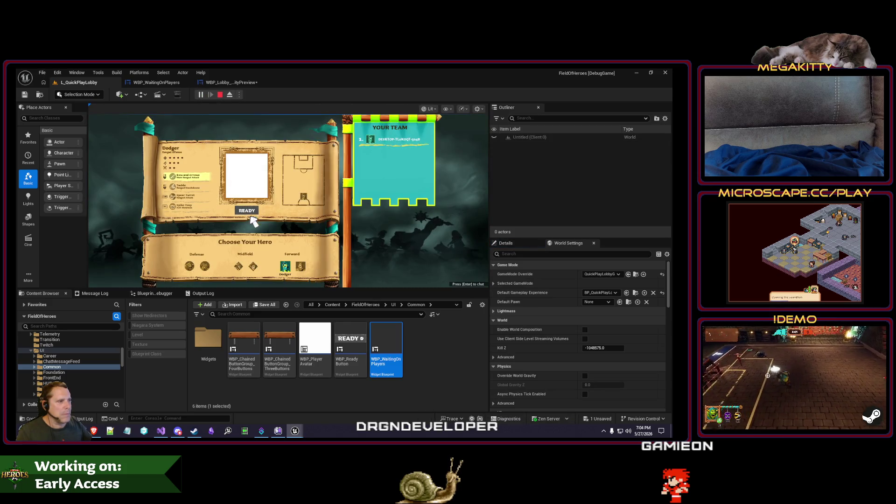
{"action": "left_click", "coordinate": [251, 211]}
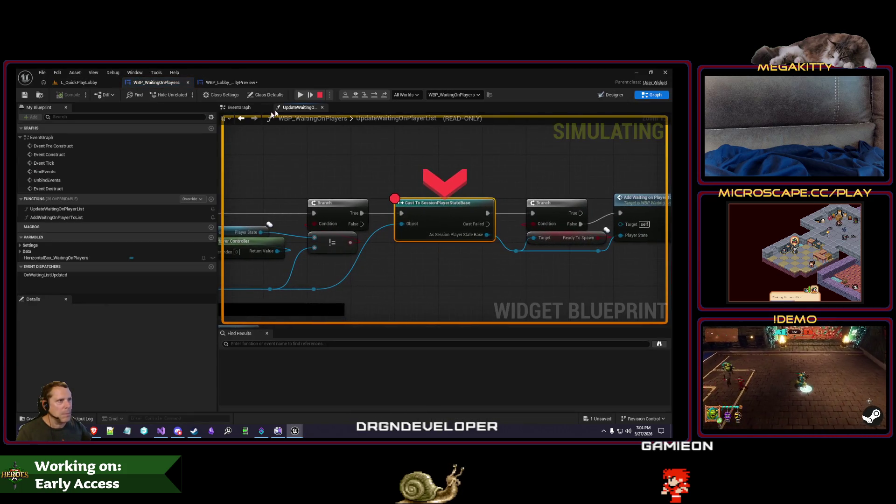
{"action": "left_click", "coordinate": [300, 95]}
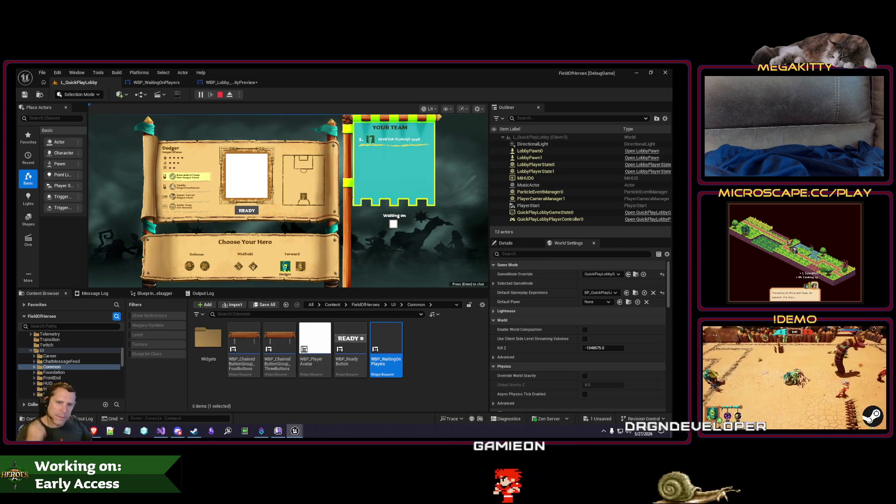
{"action": "left_click", "coordinate": [220, 94]}
Pan the UpdateWaitingOnPlayerList graph back to its starting and For Each Loop nodes
{"action": "left_click_drag", "start_coordinate": [247, 185], "coordinate": [406, 177]}
{"action": "left_click_drag", "start_coordinate": [342, 194], "coordinate": [536, 196]}
{"action": "left_click_drag", "start_coordinate": [327, 196], "coordinate": [369, 196]}
{"action": "mouse_move", "coordinate": [607, 196]}
{"action": "left_mouse_down"}
{"action": "mouse_move", "coordinate": [508, 195]}
{"action": "mouse_move", "coordinate": [545, 193]}
{"action": "left_mouse_up"}
{"action": "mouse_move", "coordinate": [672, 192]}
{"action": "left_mouse_down"}
{"action": "mouse_move", "coordinate": [380, 215]}
{"action": "mouse_move", "coordinate": [303, 190]}
{"action": "left_mouse_up"}
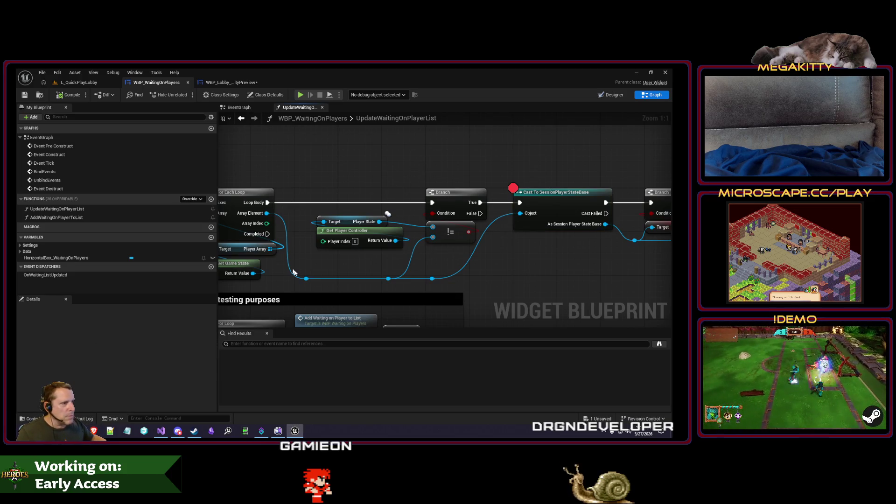
Search the Player State pin's actions for 'has loc', cancel without adding a node, and switch to Visual Studio
{"action": "left_click_drag", "start_coordinate": [305, 279], "coordinate": [319, 170]}
{"action": "type", "text": "has loc"}
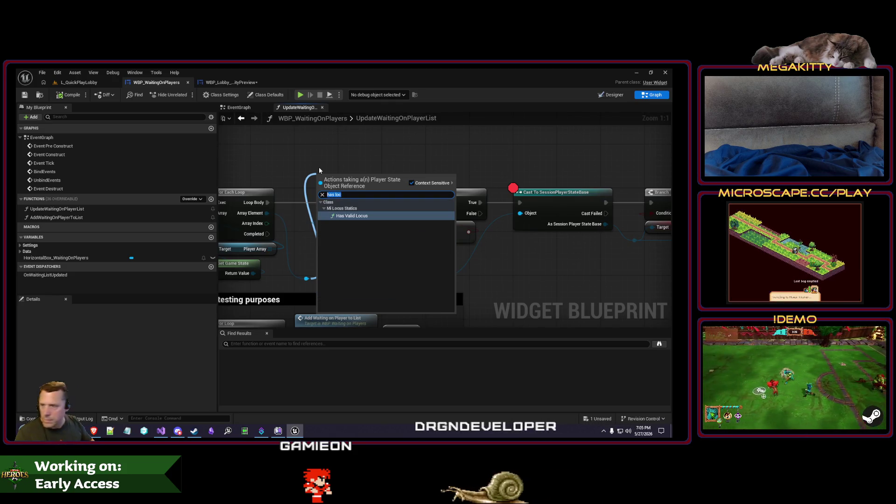
{"action": "key", "text": "Escape"}
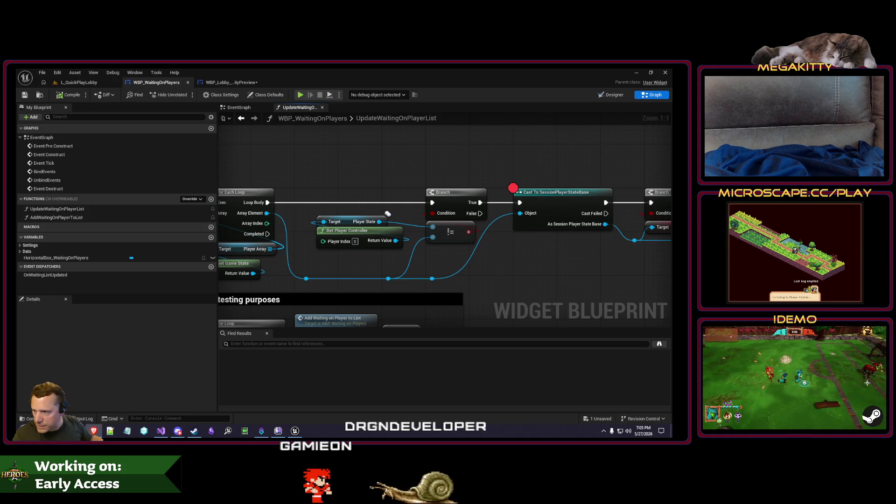
{"action": "left_click", "coordinate": [162, 430]}
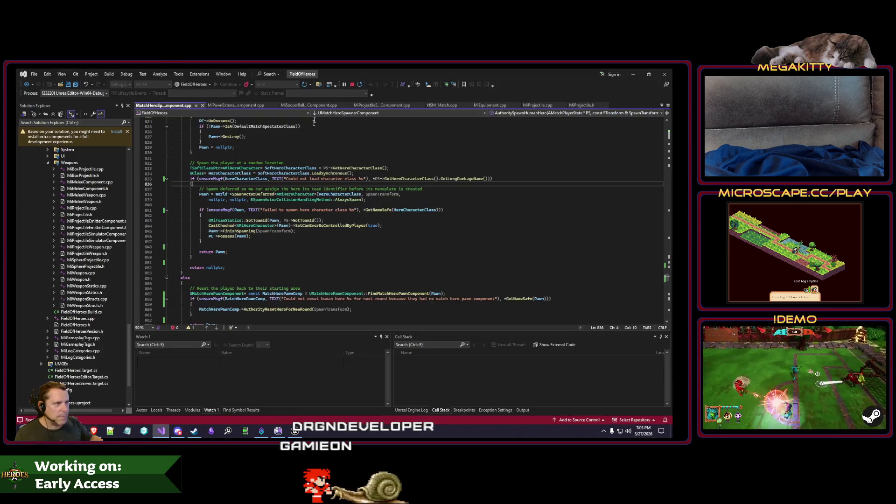
Find HasLocalNetOwner in files and open its use on line 155 of MatchPlayerStatsComponent.cpp
{"action": "left_click", "coordinate": [320, 83]}
{"action": "left_click", "coordinate": [319, 84]}
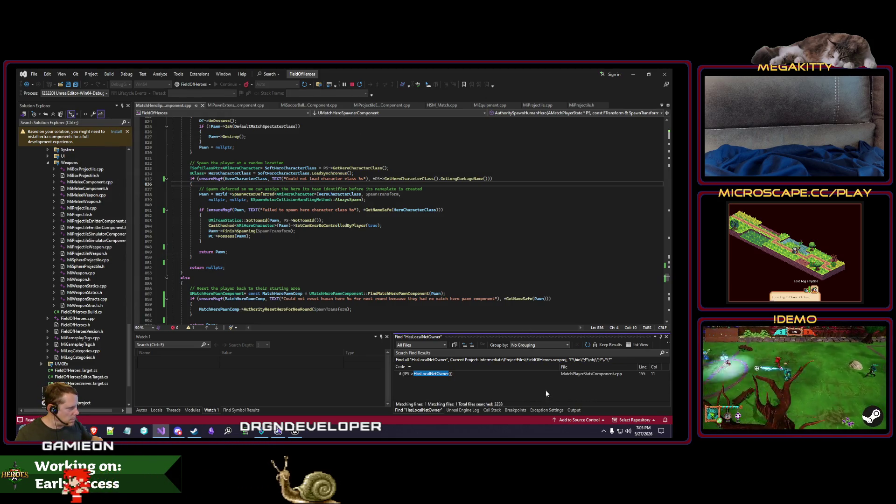
{"action": "double_click", "coordinate": [540, 373]}
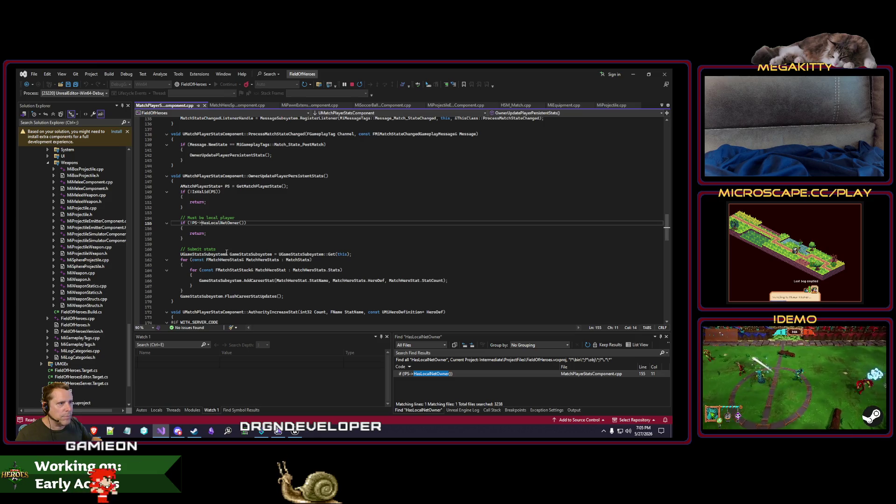
{"action": "left_click", "coordinate": [211, 223]}
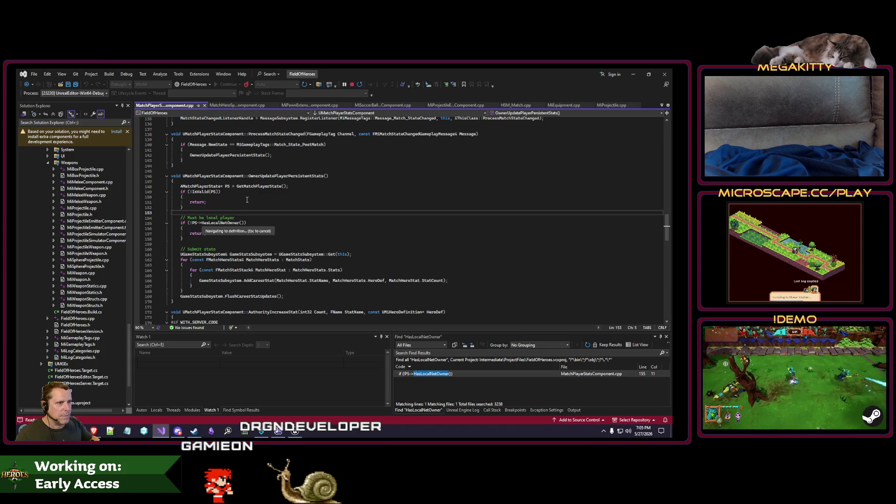
Open PlayerState.h with the 'fplayerstate.h' file search, then reopen Find in Files for HasLocalNetOwner
{"action": "key", "text": "ctrl+t"}
{"action": "type", "text": "fplayerstate.h"}
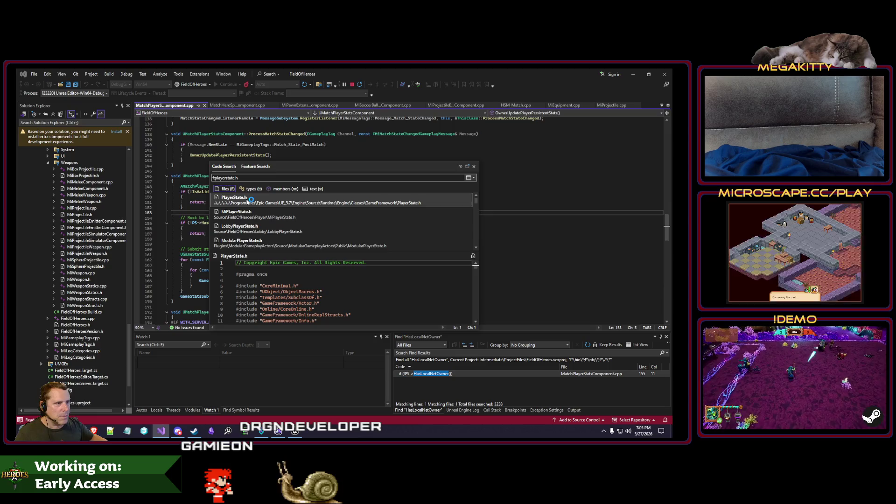
{"action": "left_click", "coordinate": [248, 201]}
{"action": "left_click", "coordinate": [290, 198]}
{"action": "key", "text": "ctrl+f"}
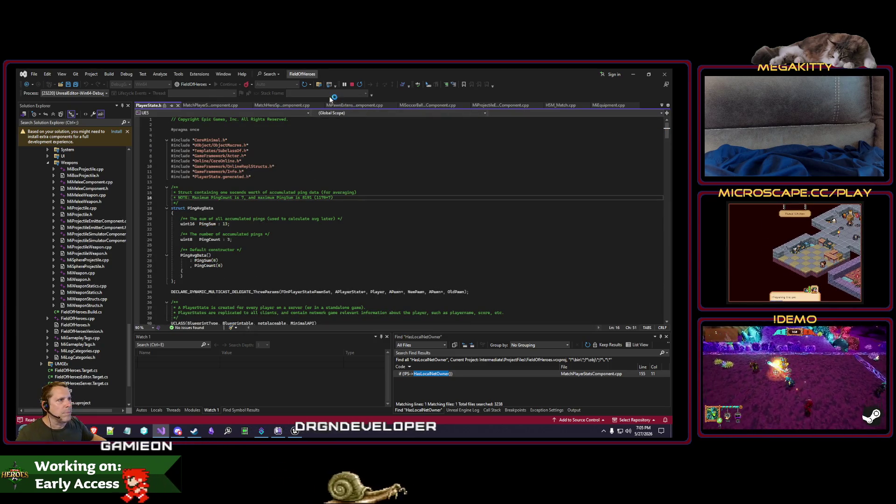
{"action": "key", "text": "ctrl+shift+f"}
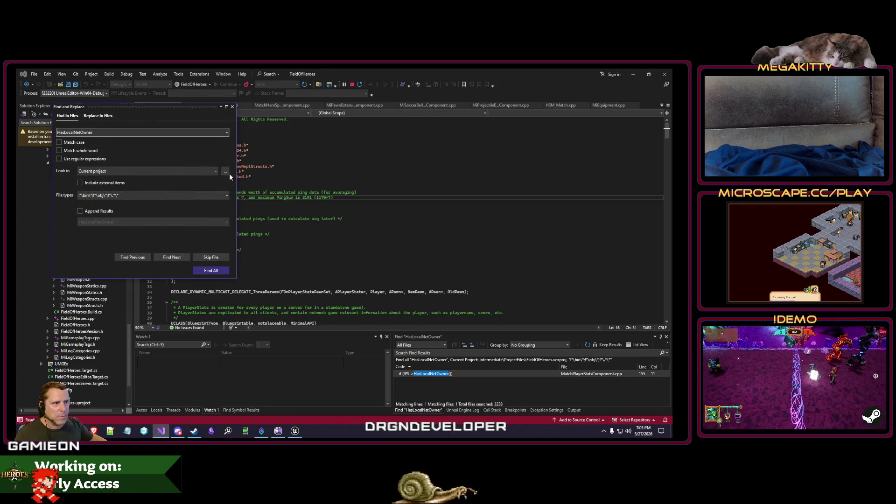
Search the entire solution for HasLocalNetOwner and open AActor::HasLocalNetOwner in Actor.cpp
{"action": "left_click", "coordinate": [216, 171]}
{"action": "left_click", "coordinate": [209, 183]}
{"action": "left_click", "coordinate": [211, 271]}
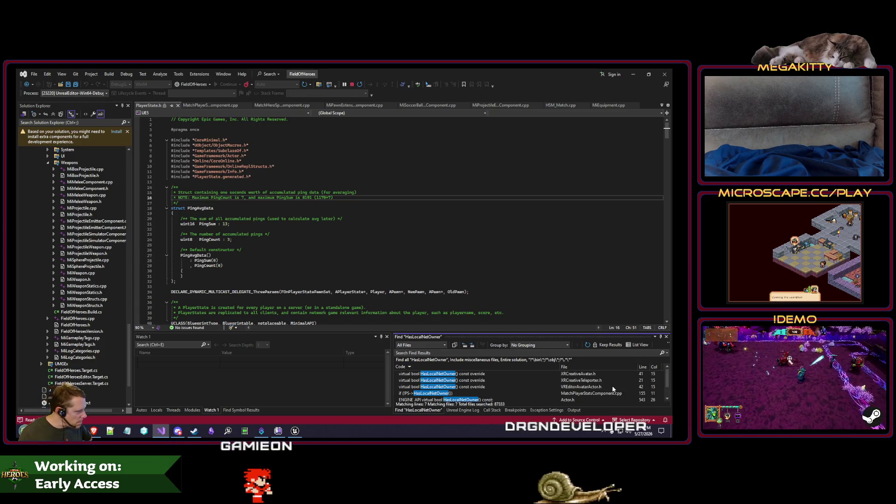
{"action": "scroll", "coordinate": [613, 389], "scroll_direction": "down", "scroll_amount": 1}
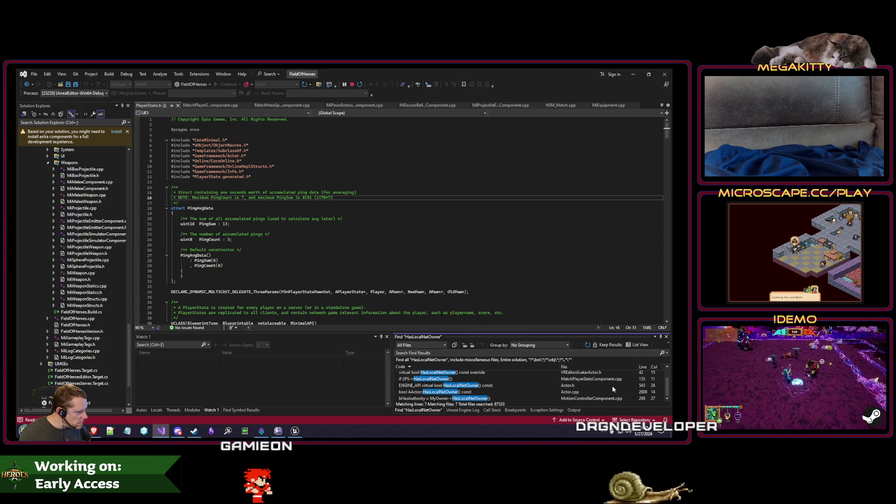
{"action": "double_click", "coordinate": [519, 392]}
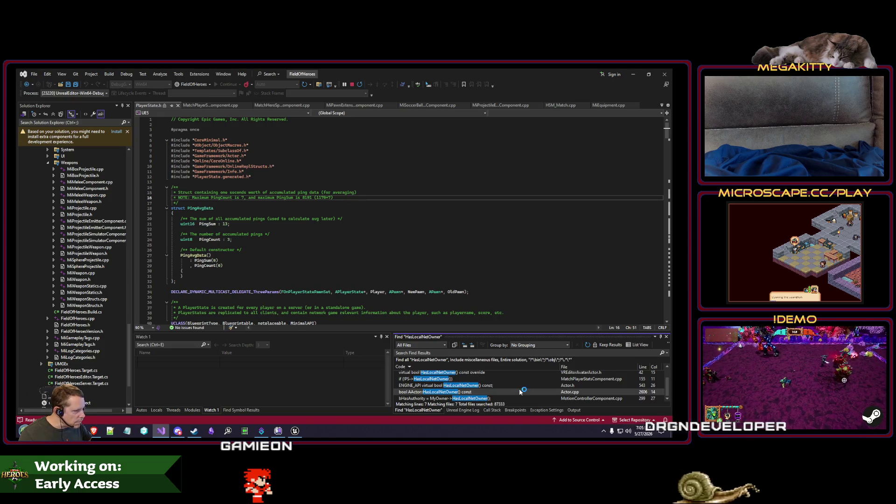
{"action": "scroll", "coordinate": [363, 295], "scroll_direction": "down", "scroll_amount": 3}
{"action": "left_click", "coordinate": [379, 256]}
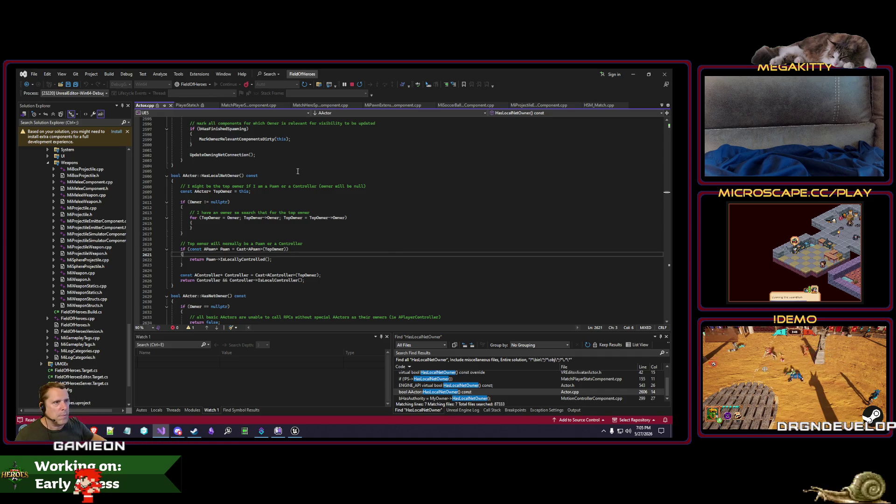
Go to the HasLocalNetOwner declaration at line 543 of Actor.h
{"action": "double_click", "coordinate": [220, 176]}
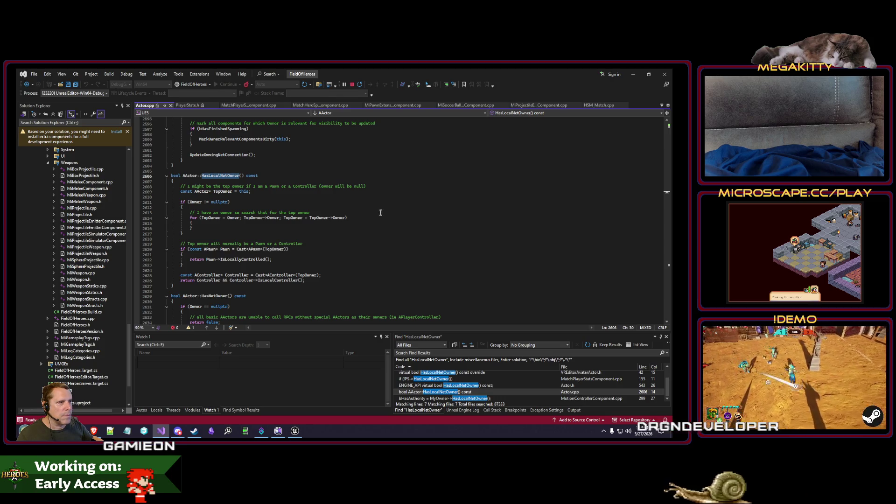
{"action": "right_click", "coordinate": [379, 185]}
{"action": "left_click", "coordinate": [411, 268]}
{"action": "key", "text": "ctrl+f"}
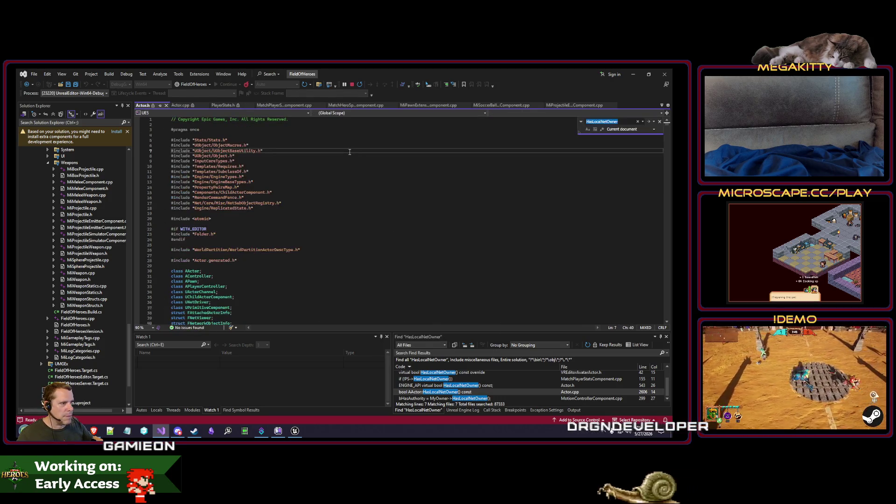
{"action": "key", "text": "Return"}
{"action": "key", "text": "Escape"}
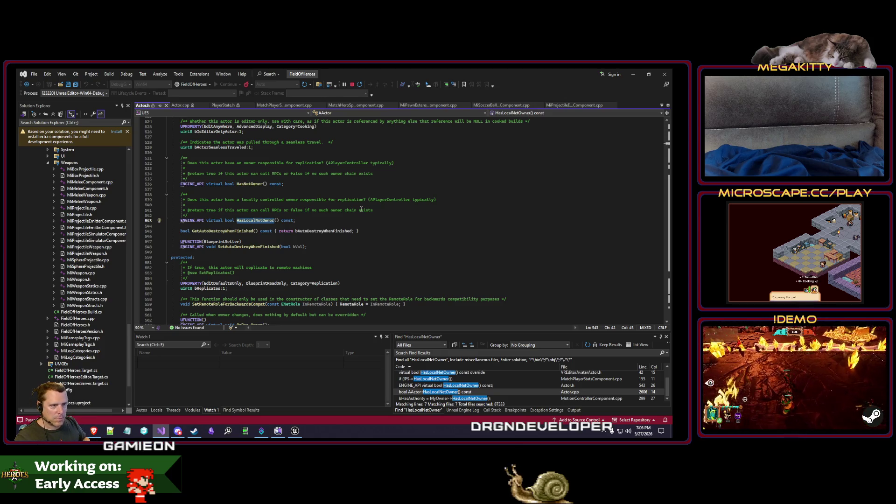
Back in Actor.cpp, highlight every use of Controller in HasLocalNetOwner, then switch to Unreal
{"action": "left_click", "coordinate": [181, 106]}
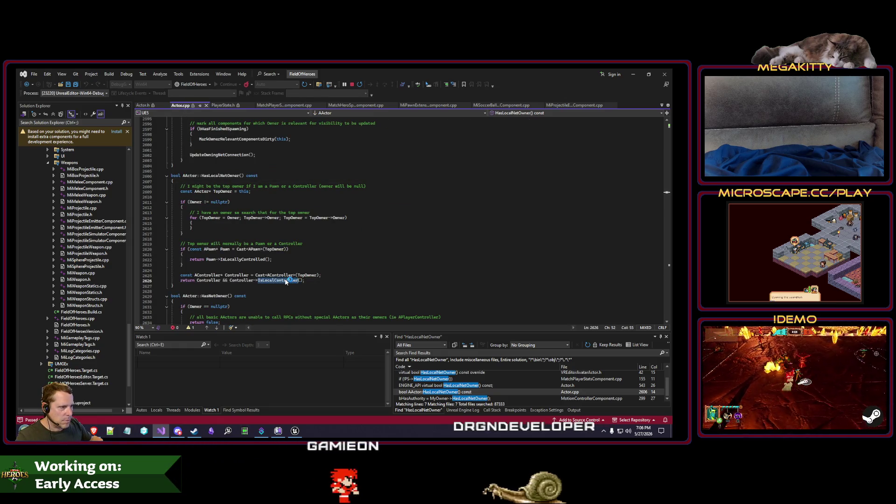
{"action": "left_click", "coordinate": [246, 274]}
{"action": "left_click", "coordinate": [238, 276]}
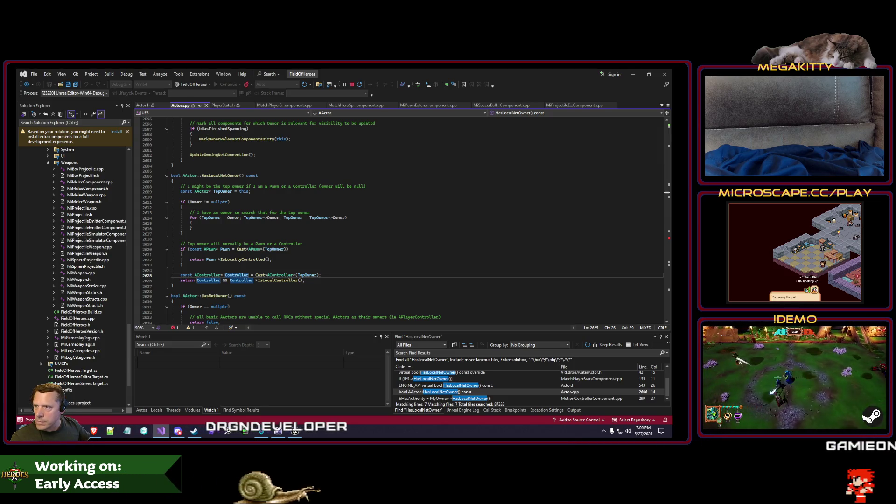
{"action": "key", "text": "Up"}
{"action": "left_click", "coordinate": [295, 430]}
{"action": "scroll", "coordinate": [391, 167], "scroll_direction": "down", "scroll_amount": 1}
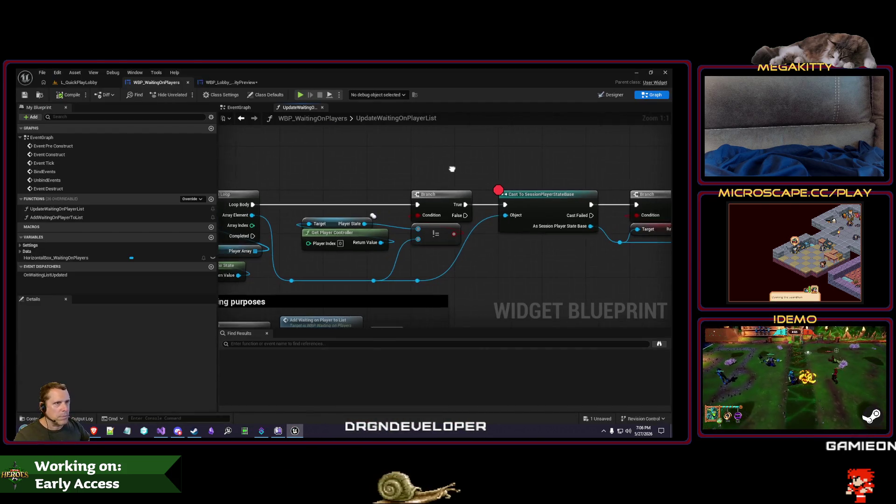
{"action": "left_click_drag", "start_coordinate": [392, 171], "coordinate": [454, 169]}
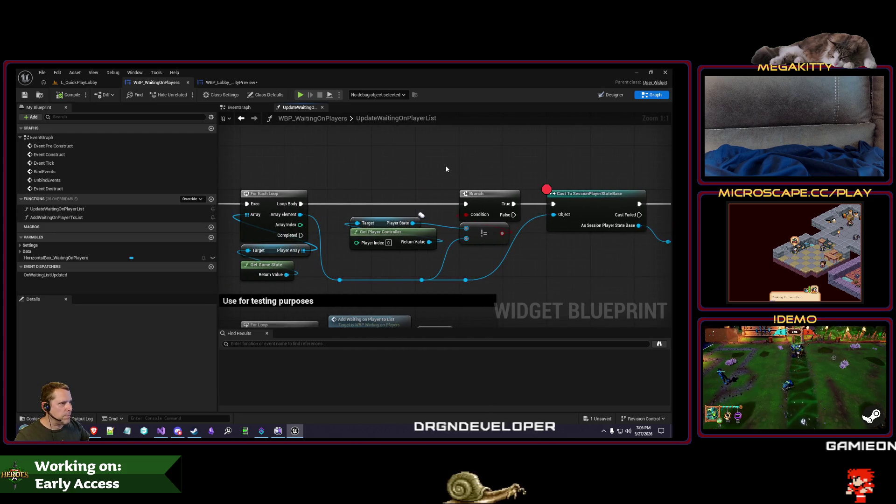
{"action": "scroll", "coordinate": [445, 165], "scroll_direction": "down", "scroll_amount": 1}
{"action": "left_click", "coordinate": [79, 84]}
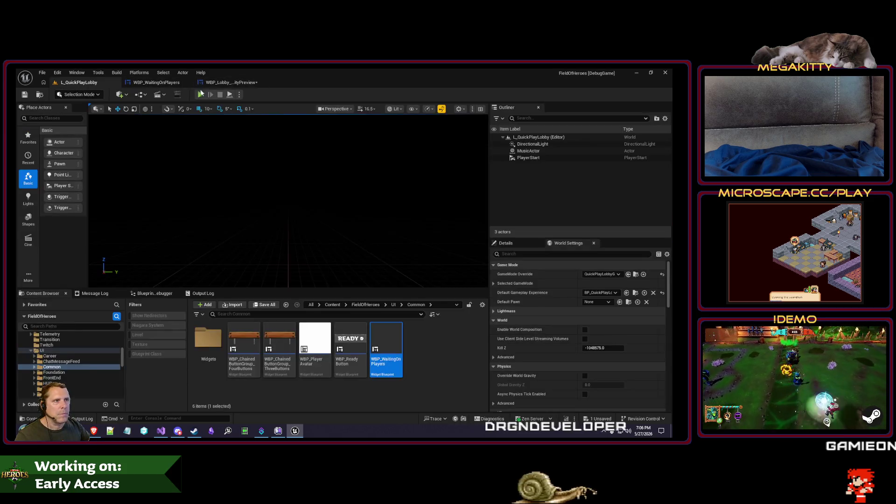
{"action": "left_click", "coordinate": [200, 94]}
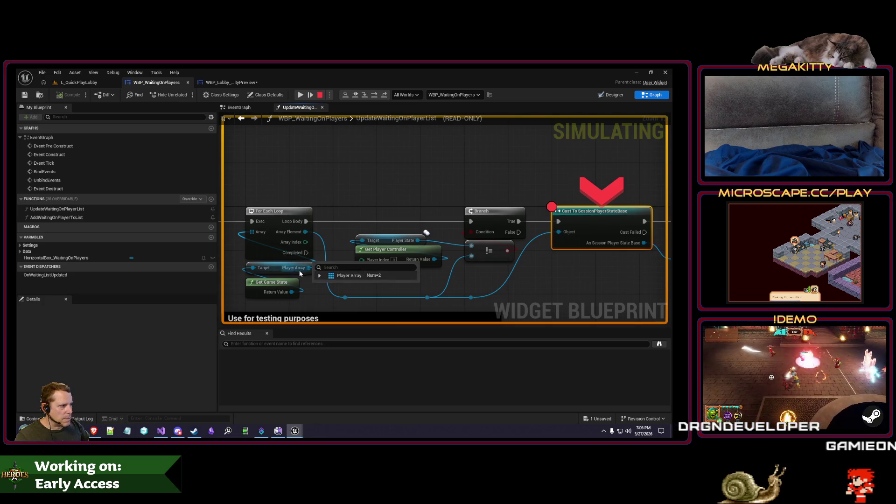
{"action": "left_click", "coordinate": [320, 277]}
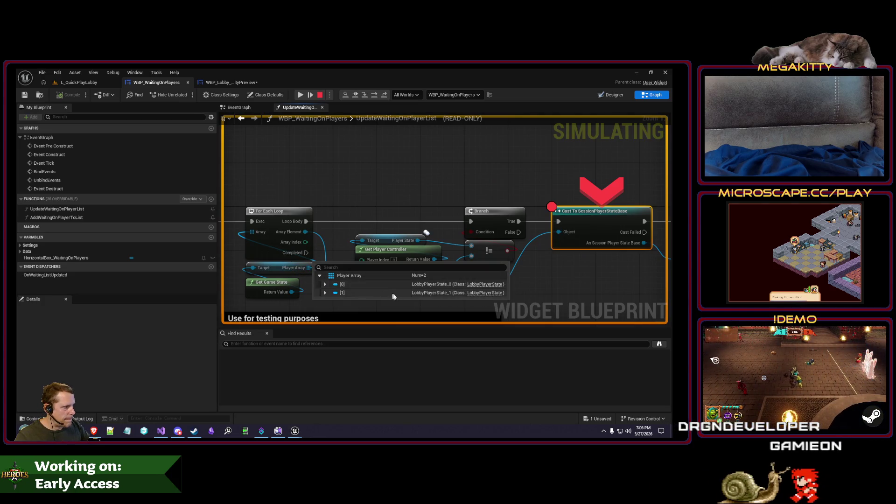
{"action": "left_click", "coordinate": [325, 293]}
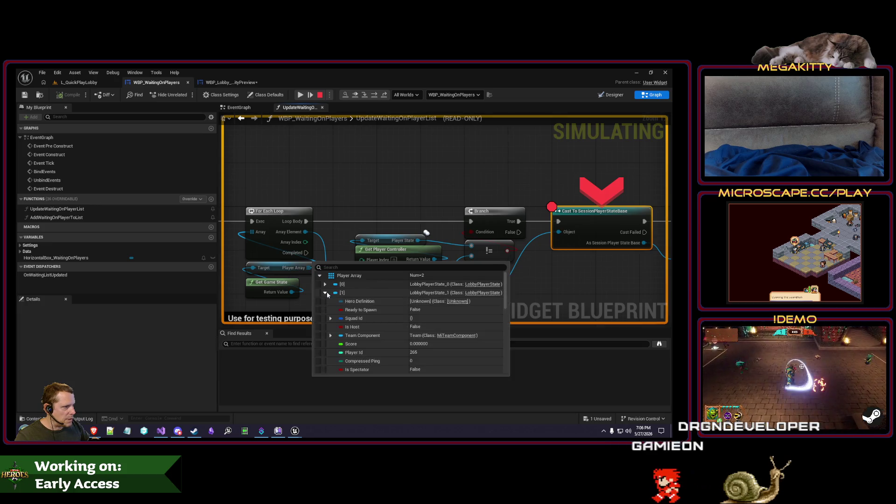
{"action": "left_click", "coordinate": [325, 292]}
{"action": "left_click", "coordinate": [325, 284]}
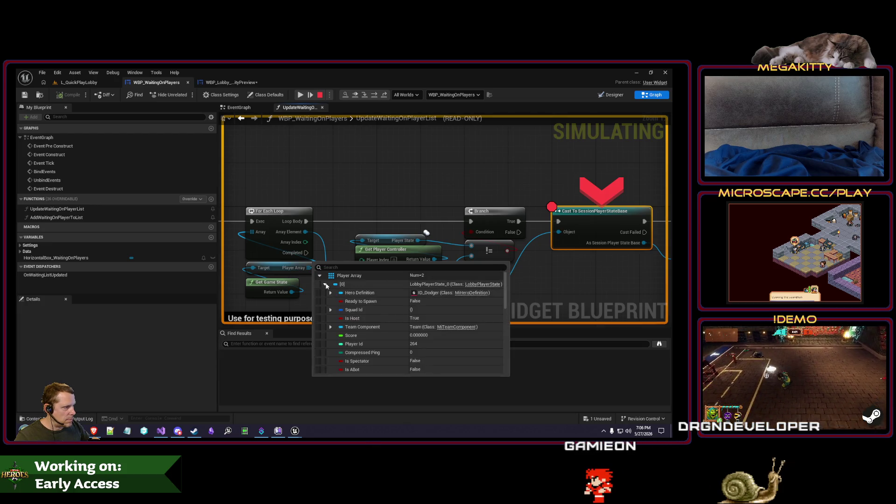
{"action": "left_click", "coordinate": [325, 284]}
{"action": "left_click", "coordinate": [325, 293]}
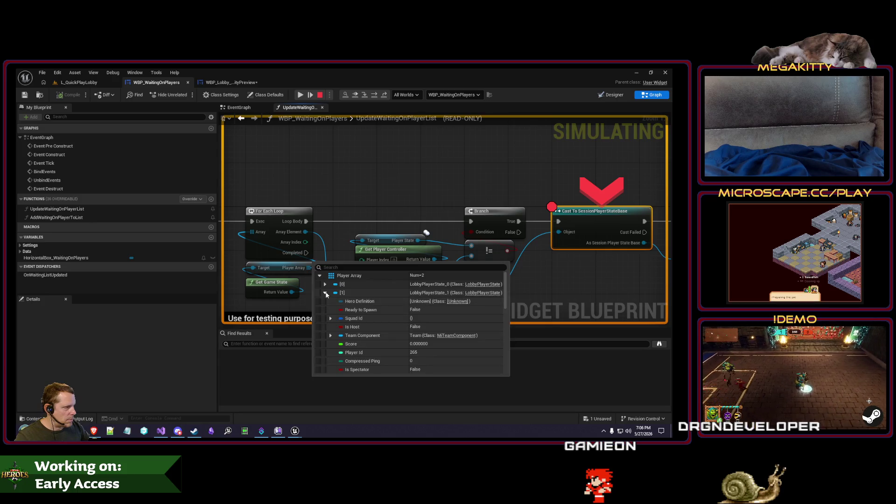
{"action": "left_click_drag", "start_coordinate": [567, 272], "coordinate": [466, 275]}
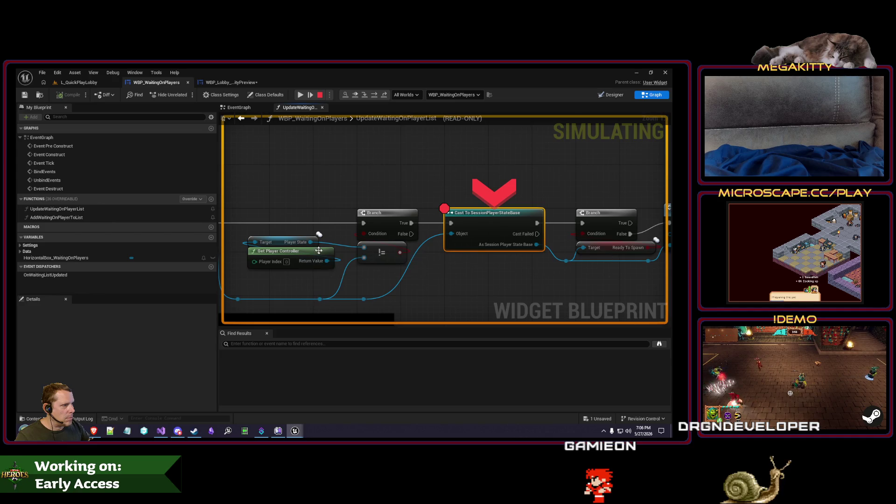
{"action": "mouse_move", "coordinate": [310, 243]}
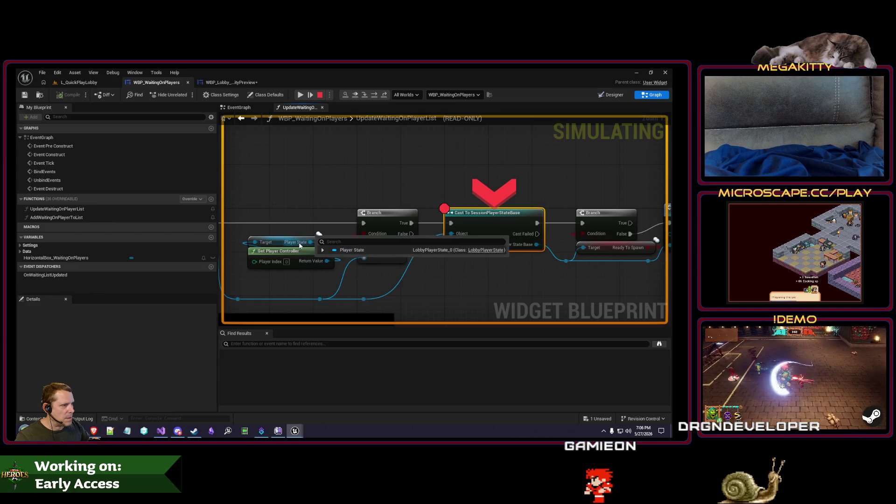
{"action": "left_click_drag", "start_coordinate": [533, 289], "coordinate": [471, 292]}
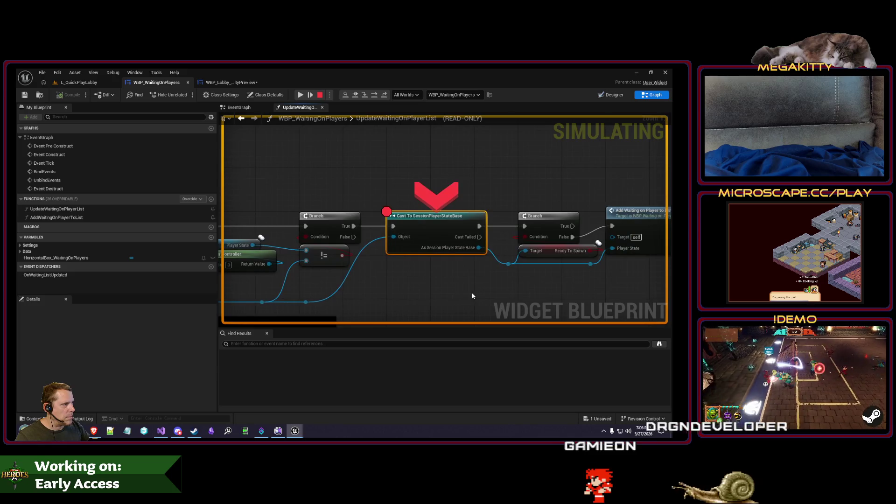
{"action": "left_click", "coordinate": [303, 94]}
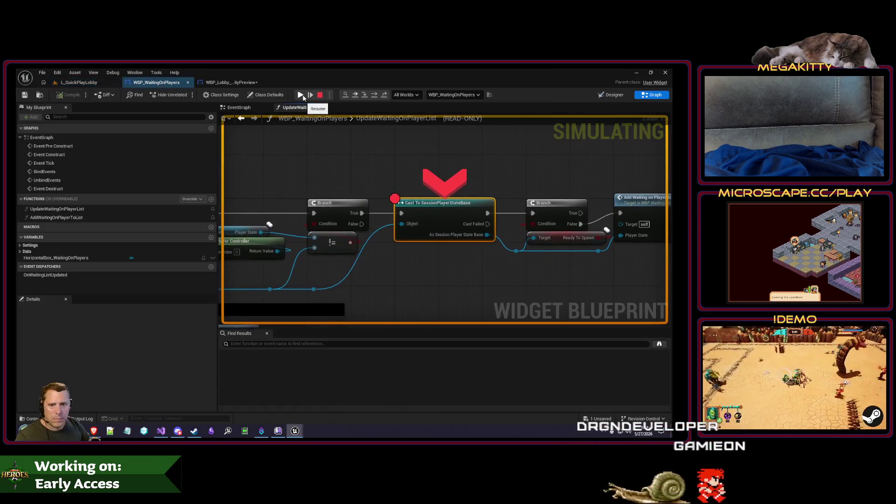
Resume the paused lobby session, ready up until the breakpoint hits again, and pan to the function start
{"action": "mouse_move", "coordinate": [371, 279]}
{"action": "left_mouse_down"}
{"action": "mouse_move", "coordinate": [382, 267]}
{"action": "mouse_move", "coordinate": [393, 281]}
{"action": "mouse_move", "coordinate": [560, 275]}
{"action": "mouse_move", "coordinate": [465, 274]}
{"action": "mouse_move", "coordinate": [530, 268]}
{"action": "mouse_move", "coordinate": [424, 264]}
{"action": "left_mouse_up"}
{"action": "mouse_move", "coordinate": [436, 244]}
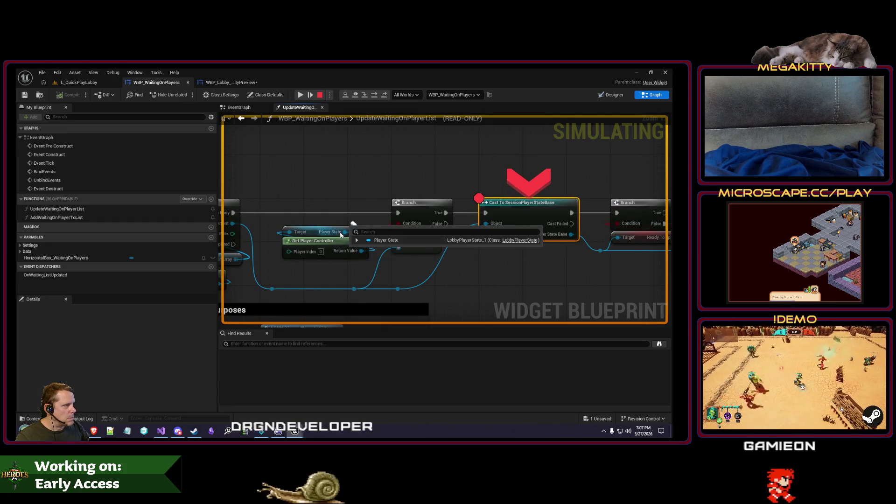
{"action": "left_click", "coordinate": [300, 95]}
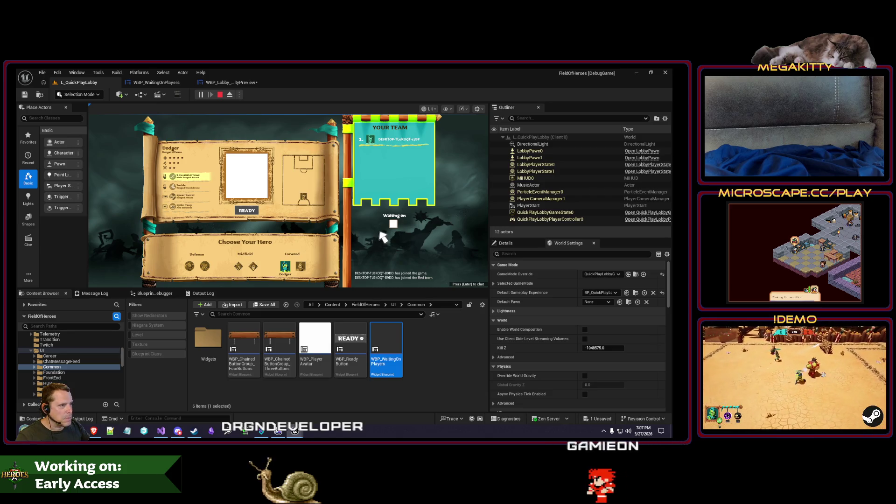
{"action": "left_click", "coordinate": [255, 211]}
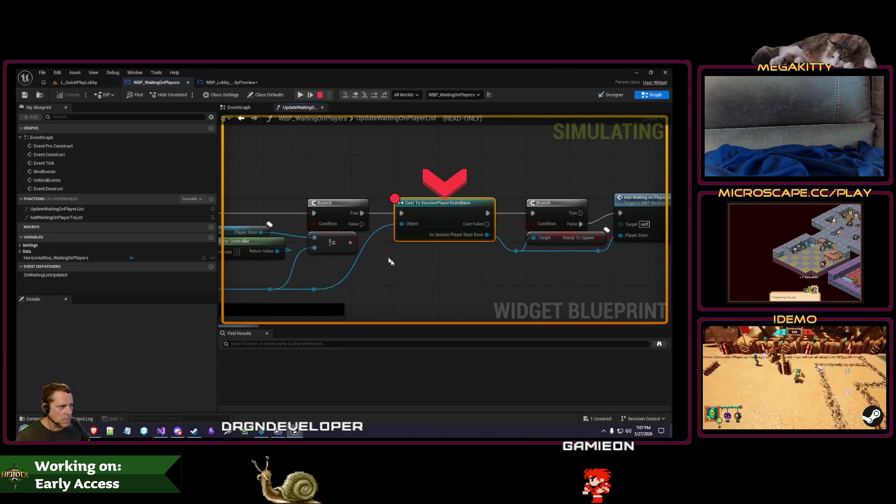
{"action": "mouse_move", "coordinate": [533, 279]}
{"action": "left_mouse_down"}
{"action": "mouse_move", "coordinate": [594, 277]}
{"action": "mouse_move", "coordinate": [661, 258]}
{"action": "mouse_move", "coordinate": [765, 262]}
{"action": "mouse_move", "coordinate": [305, 216]}
{"action": "left_mouse_up"}
Check the message log and Blueprint Debugger call stack and jump to the executing node
{"action": "left_click", "coordinate": [79, 83]}
{"action": "left_click", "coordinate": [95, 293]}
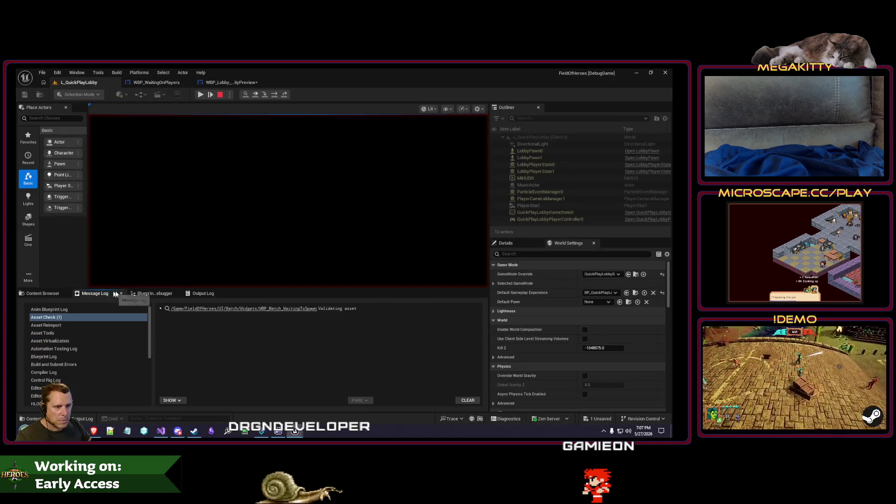
{"action": "left_click", "coordinate": [154, 293]}
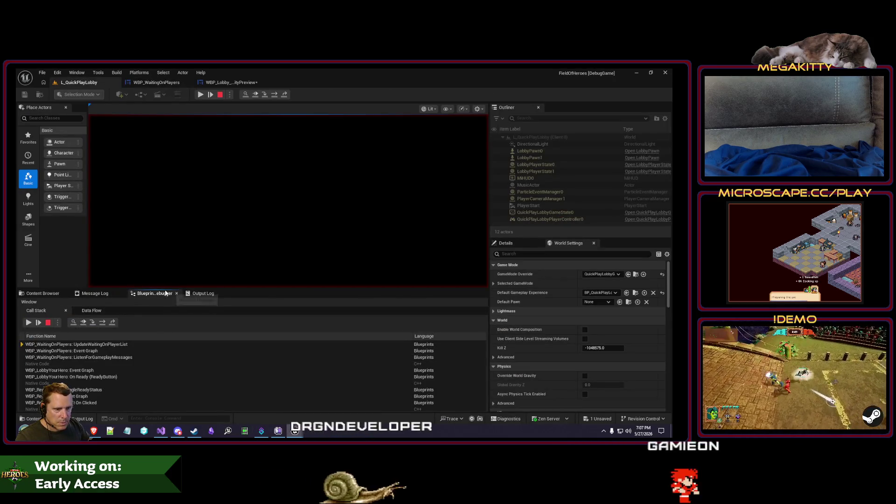
{"action": "left_click", "coordinate": [245, 95]}
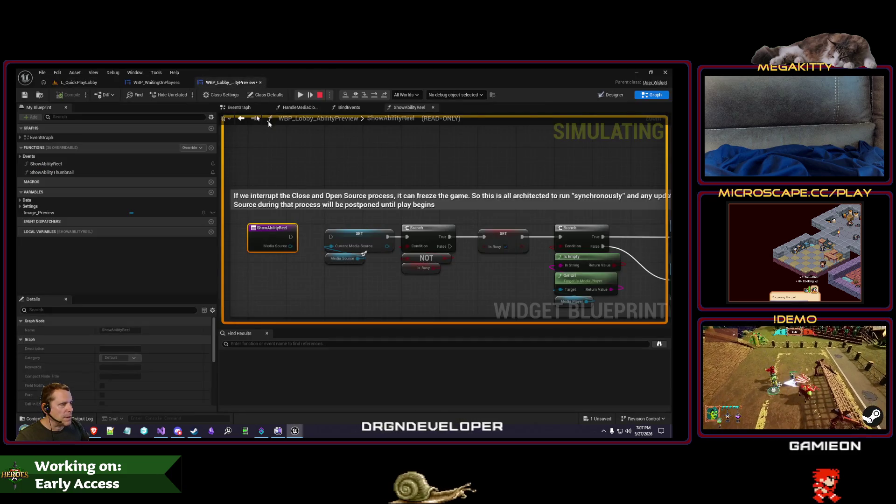
{"action": "left_click_drag", "start_coordinate": [508, 256], "coordinate": [316, 256]}
Resume from the breakpoint, stop play, and return to the WBP_WaitingOnPlayers graph
{"action": "left_click", "coordinate": [302, 96]}
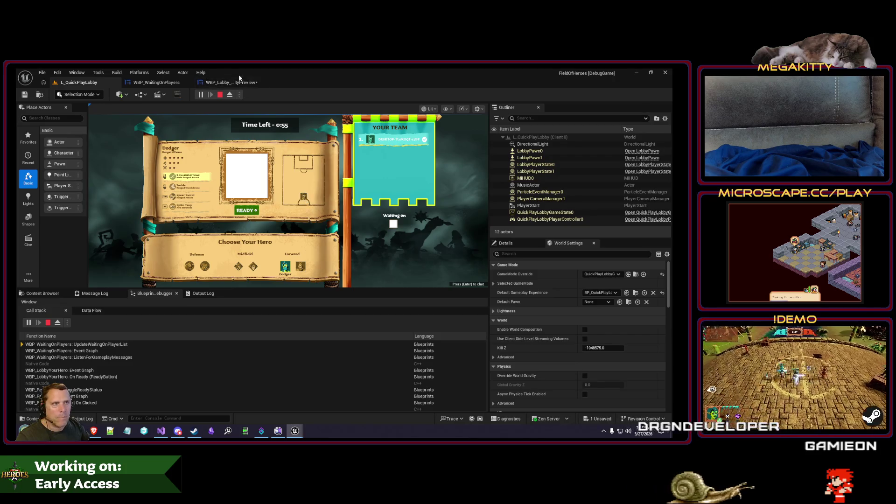
{"action": "left_click", "coordinate": [220, 94]}
{"action": "left_click", "coordinate": [157, 83]}
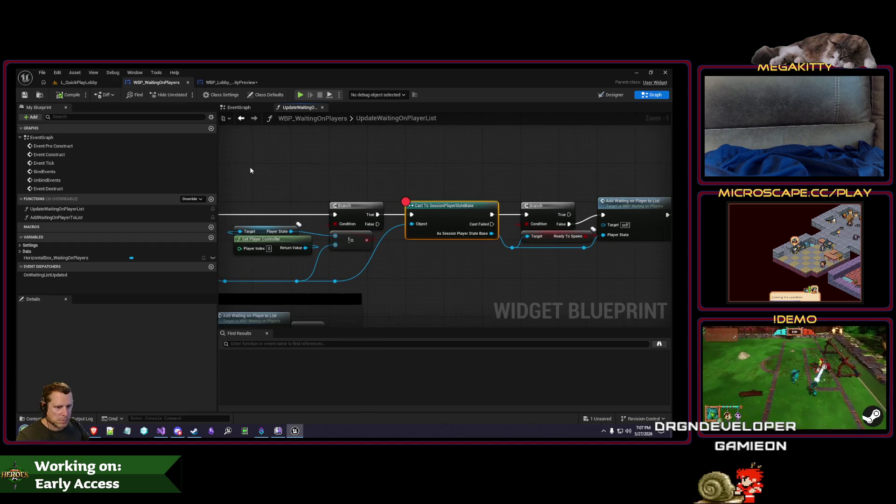
Wire the For Each Loop body exec straight into Cast To SessionPlayerStateBase, then launch play with Alt+P
{"action": "scroll", "coordinate": [355, 196], "scroll_direction": "down", "scroll_amount": 1}
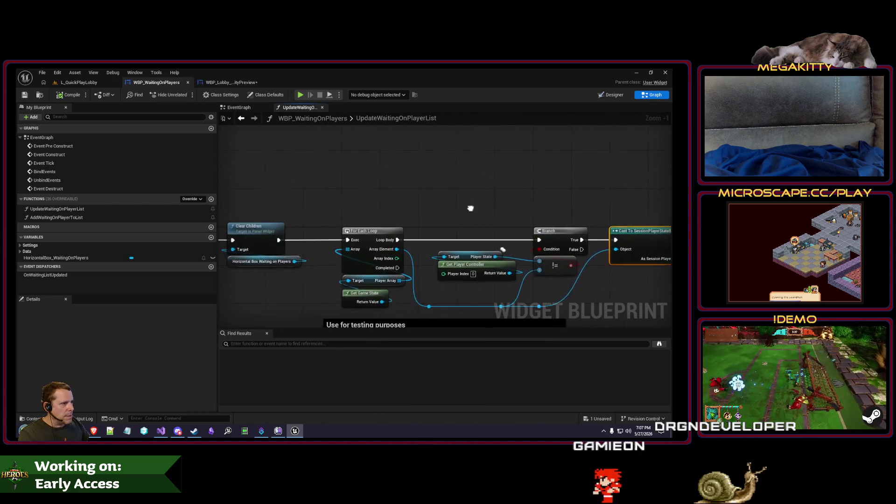
{"action": "mouse_move", "coordinate": [347, 201]}
{"action": "left_mouse_down"}
{"action": "mouse_move", "coordinate": [600, 194]}
{"action": "mouse_move", "coordinate": [485, 194]}
{"action": "left_mouse_up"}
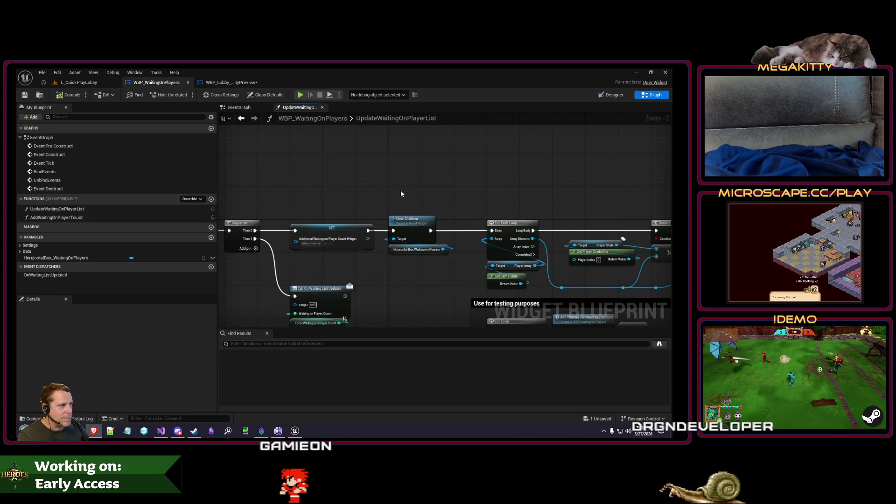
{"action": "left_click_drag", "start_coordinate": [401, 190], "coordinate": [400, 167]}
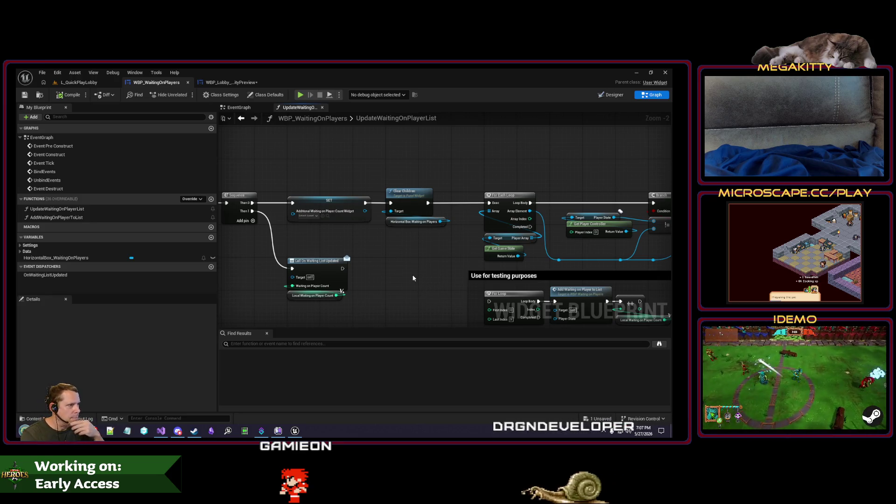
{"action": "left_click_drag", "start_coordinate": [463, 263], "coordinate": [342, 274]}
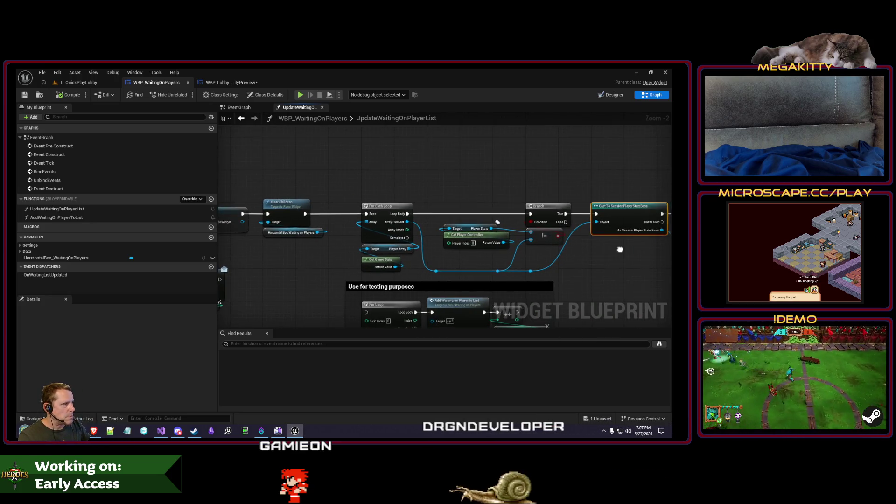
{"action": "left_click_drag", "start_coordinate": [620, 249], "coordinate": [512, 228]}
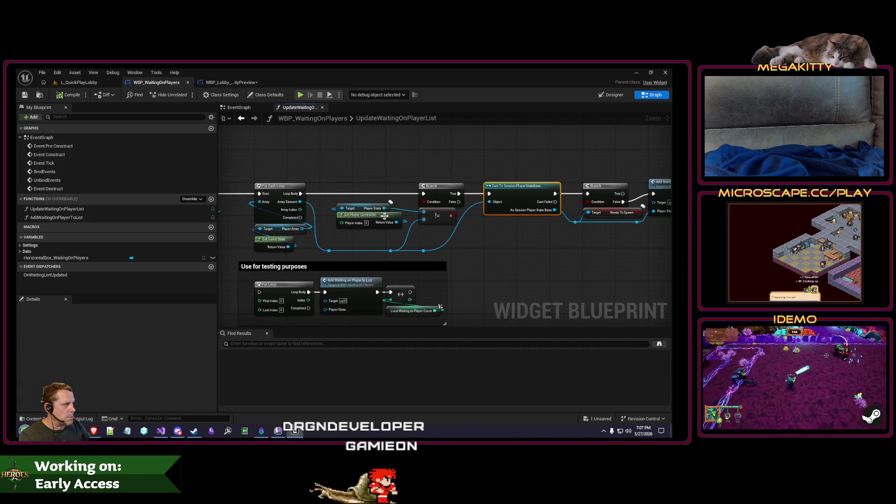
{"action": "left_click_drag", "start_coordinate": [472, 232], "coordinate": [425, 240]}
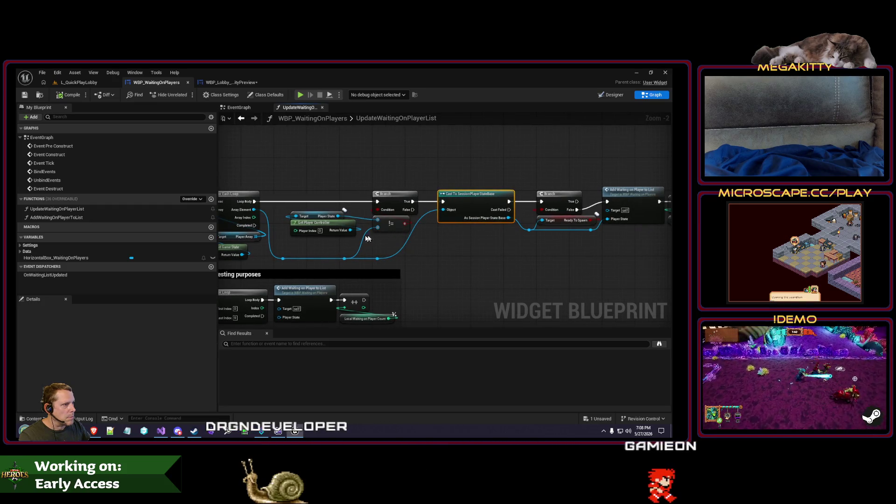
{"action": "left_click_drag", "start_coordinate": [303, 199], "coordinate": [326, 209]}
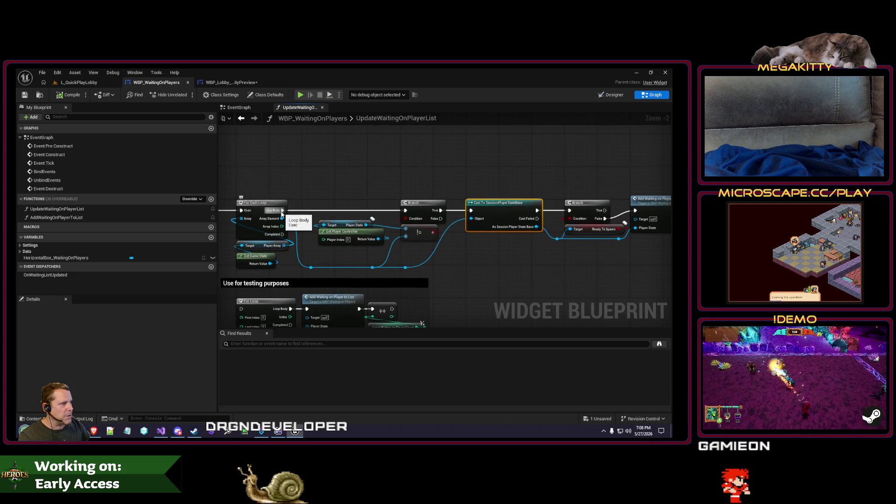
{"action": "left_click_drag", "start_coordinate": [473, 215], "coordinate": [473, 213]}
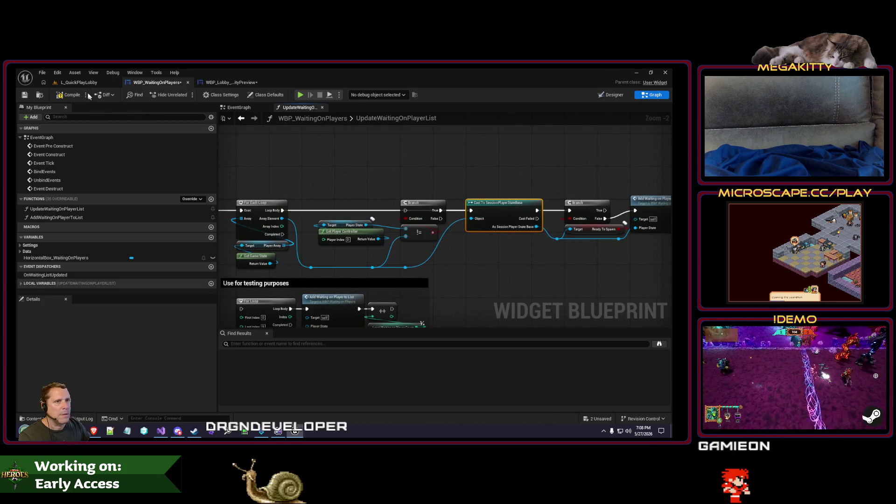
{"action": "key", "text": "alt+p"}
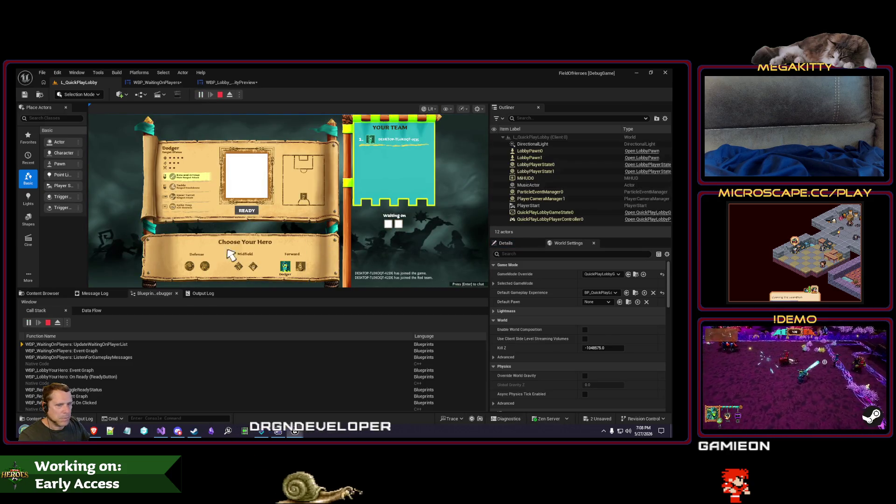
Ready up in the lobby, stop play, detach the loop body wire, and switch to Visual Studio
{"action": "left_click", "coordinate": [247, 209]}
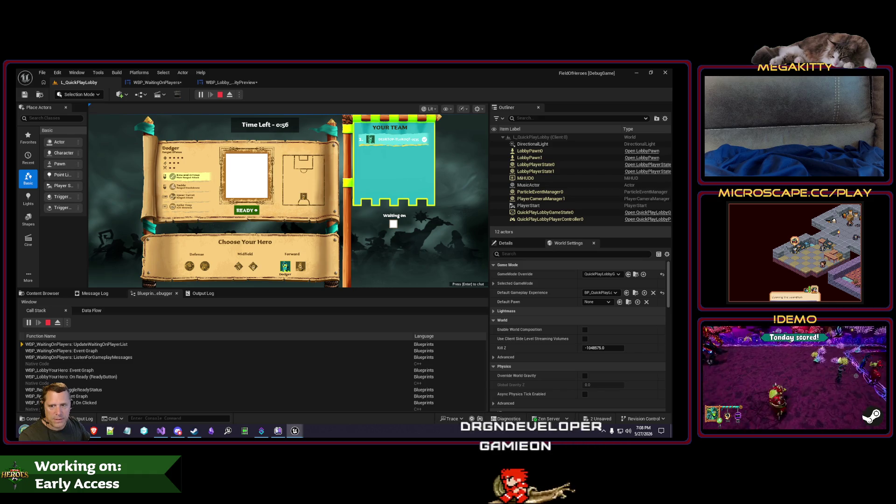
{"action": "left_click", "coordinate": [219, 94]}
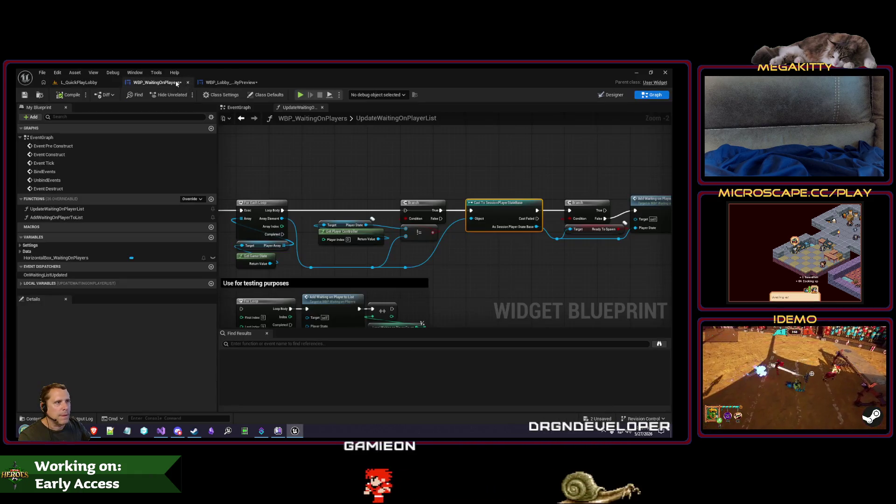
{"action": "mouse_move", "coordinate": [405, 210]}
{"action": "left_mouse_down"}
{"action": "mouse_move", "coordinate": [370, 213]}
{"action": "mouse_move", "coordinate": [406, 211]}
{"action": "left_mouse_up"}
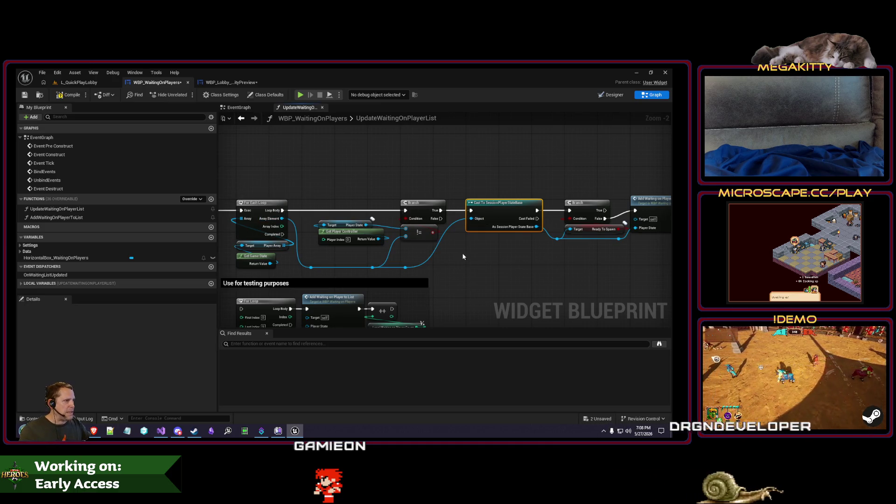
{"action": "left_click", "coordinate": [166, 431]}
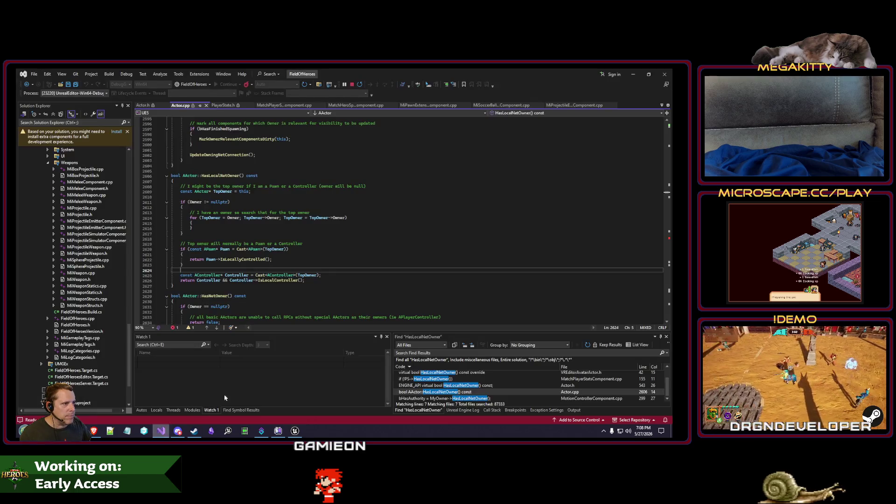
Open SessionPlayerStateBase.cpp and browse to OnRep_ReadyToSpawn and the ready-to-spawn broadcast code
{"action": "key", "text": "ctrl+t"}
{"action": "type", "text": "f:sessionplayerst"}
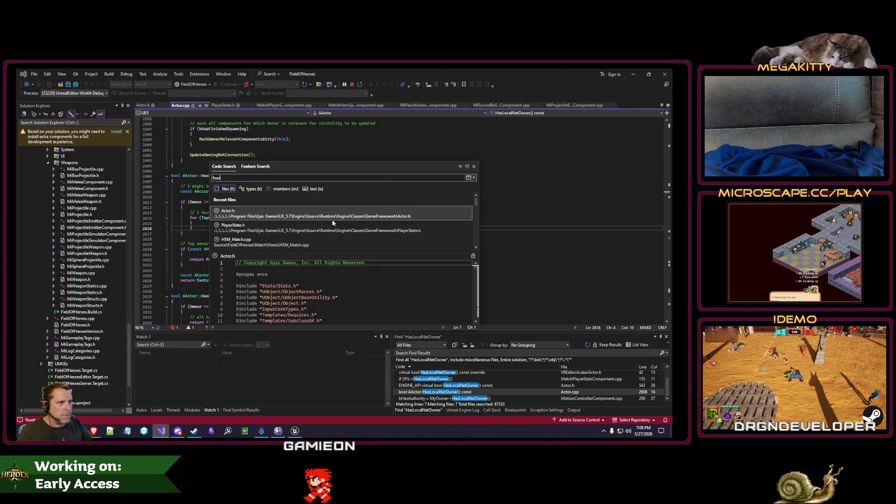
{"action": "left_click", "coordinate": [333, 221]}
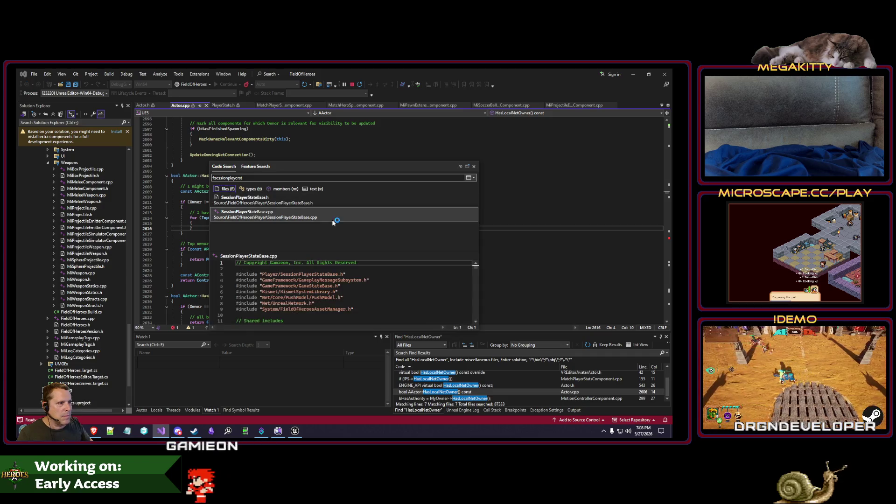
{"action": "scroll", "coordinate": [336, 222], "scroll_direction": "down", "scroll_amount": 10}
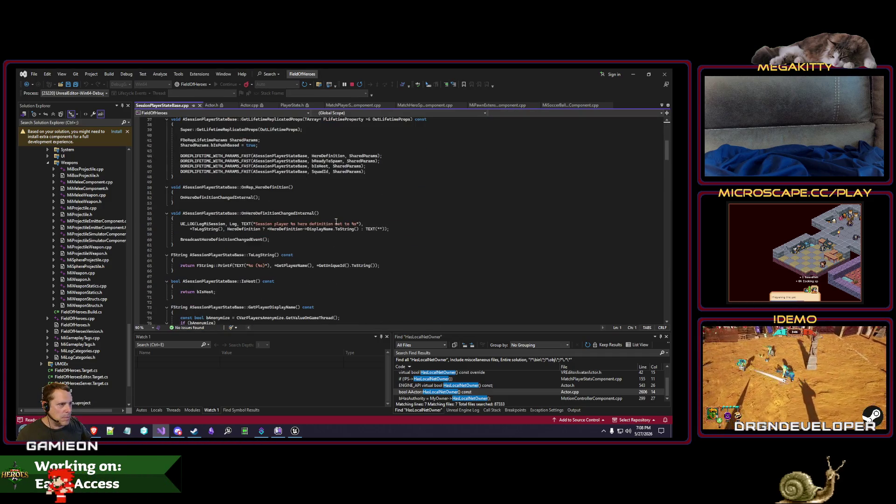
{"action": "scroll", "coordinate": [336, 222], "scroll_direction": "down", "scroll_amount": 4}
{"action": "scroll", "coordinate": [337, 222], "scroll_direction": "down", "scroll_amount": 10}
{"action": "left_click", "coordinate": [419, 264]}
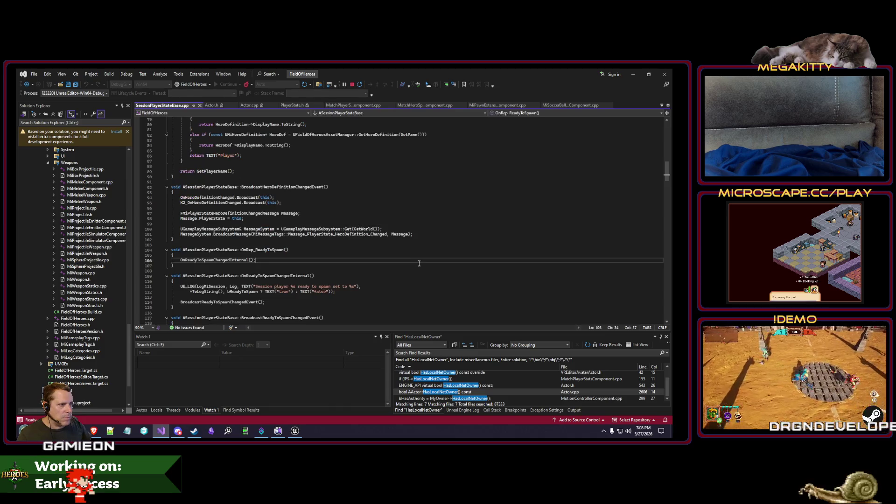
{"action": "key", "text": "ctrl+minus"}
{"action": "key", "text": "Escape"}
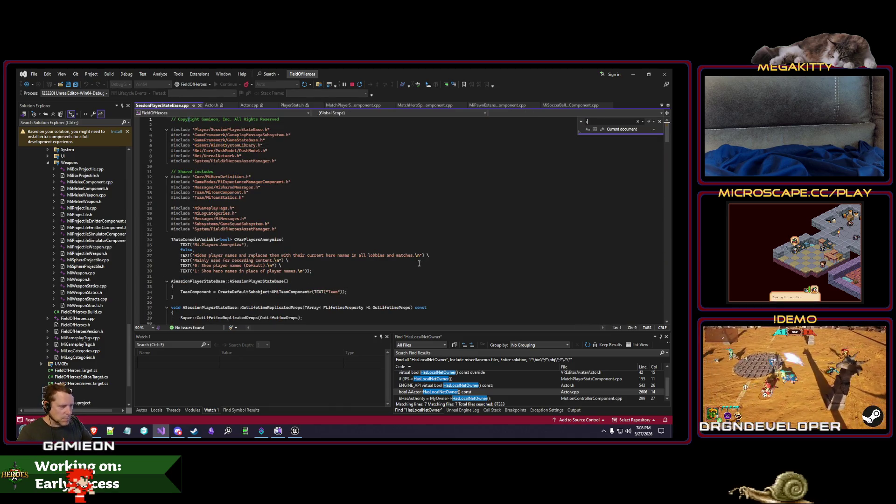
{"action": "key", "text": "ctrl+minus"}
{"action": "key", "text": "Escape"}
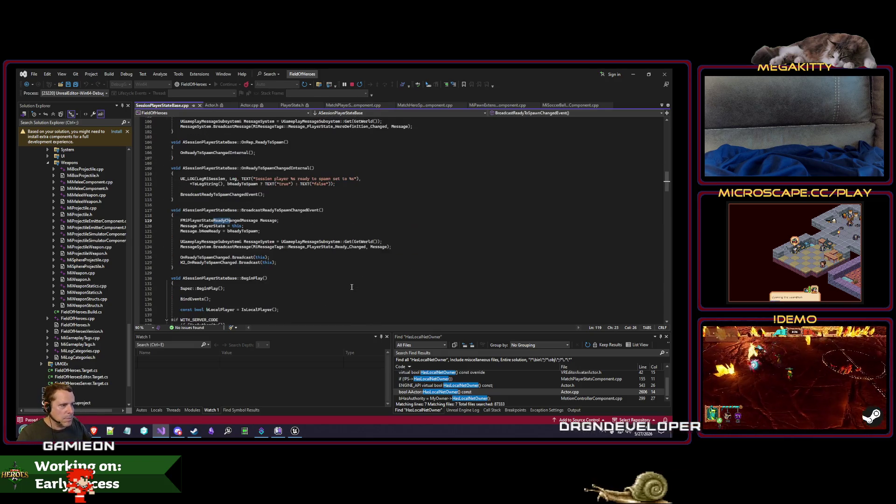
Search the file for 'set' and inspect context actions around the IsLocalPlayer code
{"action": "key", "text": "ctrl+f"}
{"action": "type", "text": "setish"}
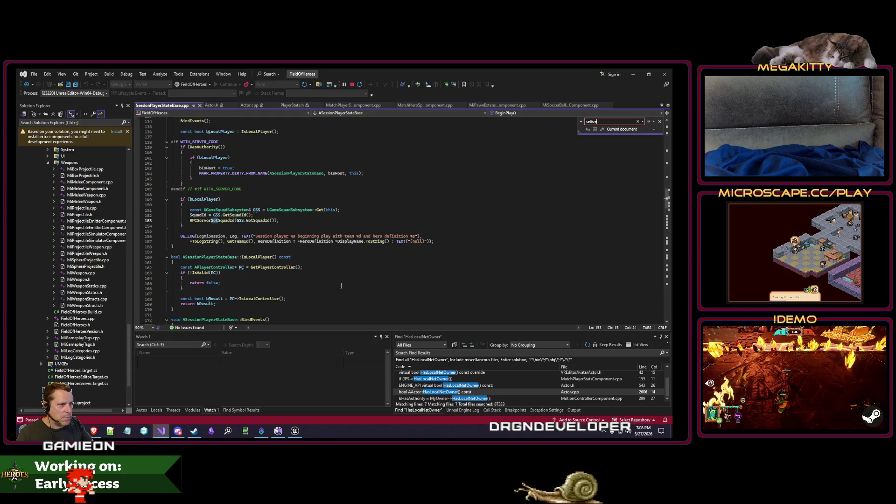
{"action": "key", "text": "Escape"}
{"action": "right_click", "coordinate": [341, 286]}
{"action": "left_click", "coordinate": [374, 318]}
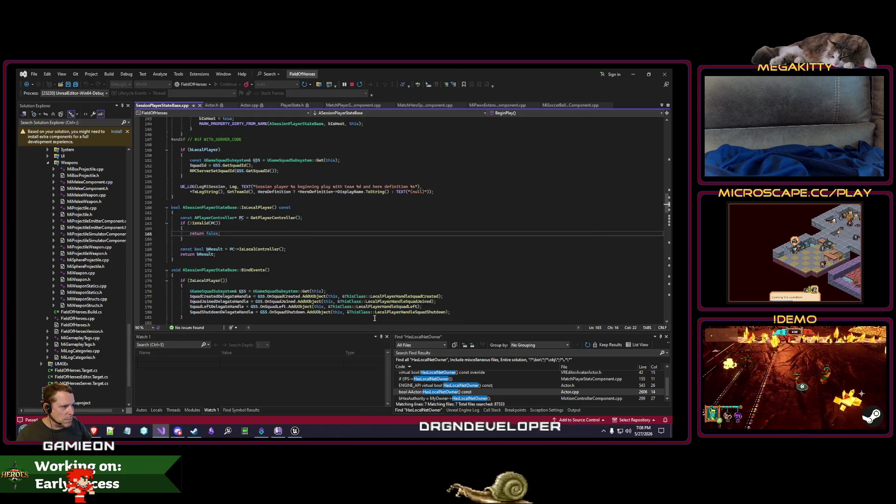
{"action": "right_click", "coordinate": [295, 196]}
{"action": "left_click", "coordinate": [349, 277]}
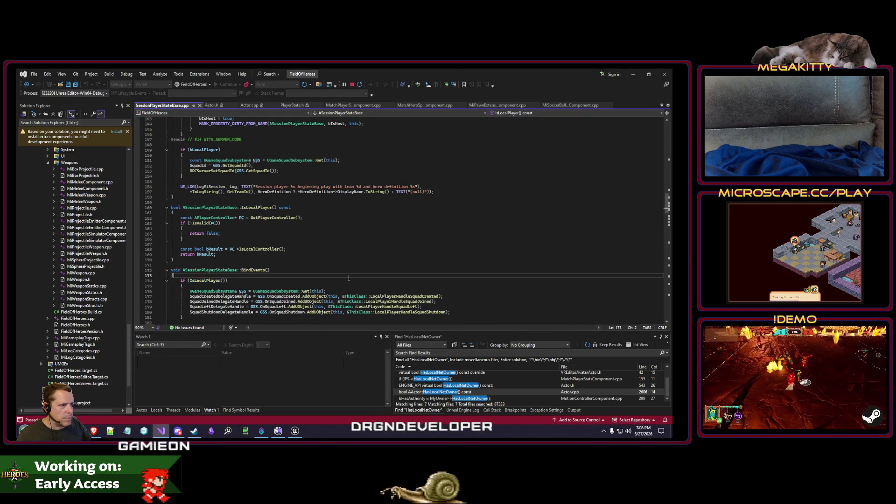
Review SetReadyToSpawn's bReadyToSpawn check and RPCServerSetReadyToSpawn call, then F12 to bReadyToSpawn's header declaration
{"action": "key", "text": "ctrl+f"}
{"action": "type", "text": "SetReadyToSpawn"}
{"action": "key", "text": "Escape"}
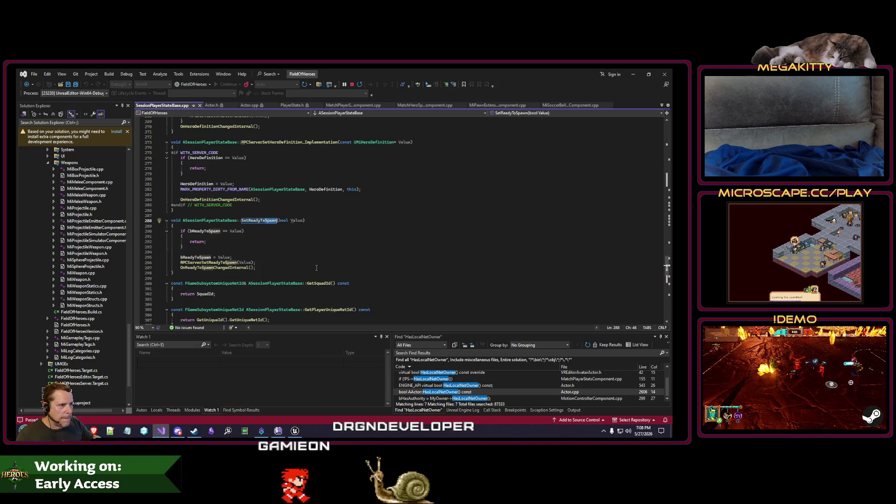
{"action": "left_click", "coordinate": [218, 232]}
{"action": "left_click", "coordinate": [228, 262]}
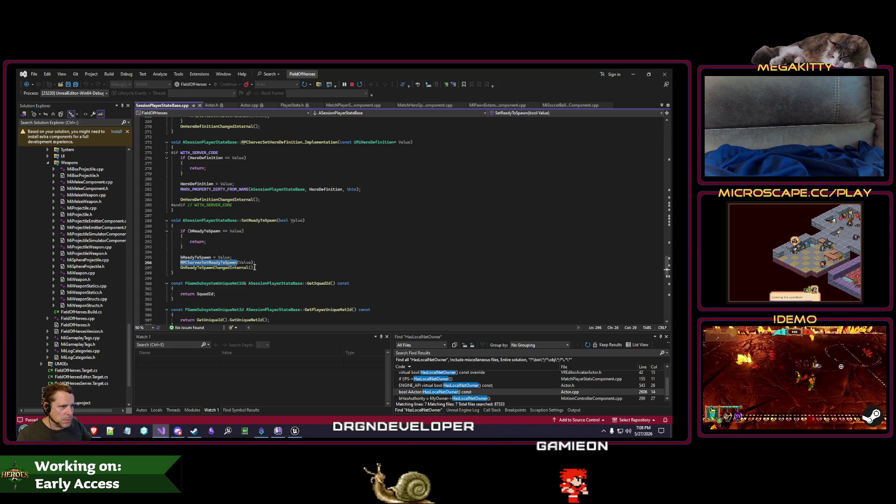
{"action": "left_click", "coordinate": [211, 257]}
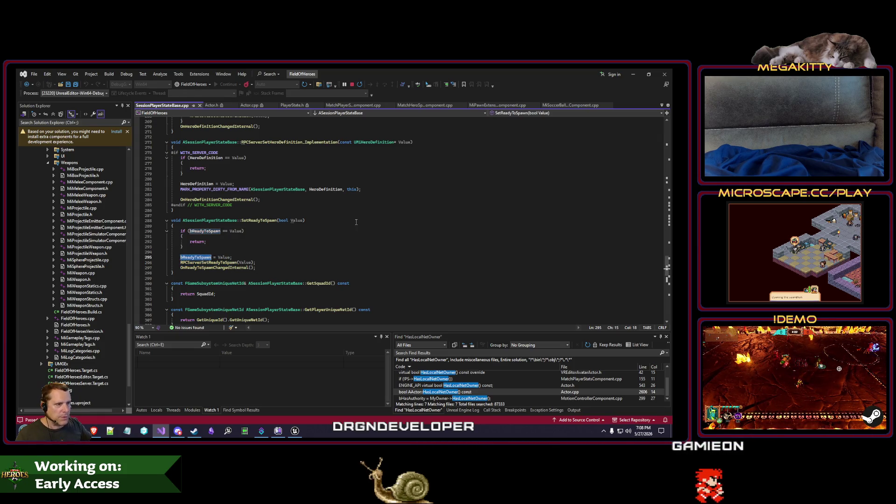
{"action": "key", "text": "Escape"}
{"action": "key", "text": "Home"}
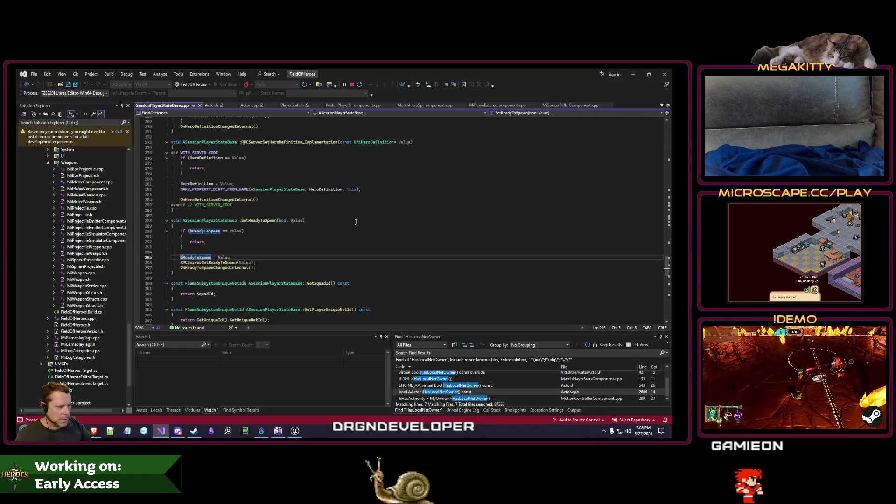
{"action": "key", "text": "F12"}
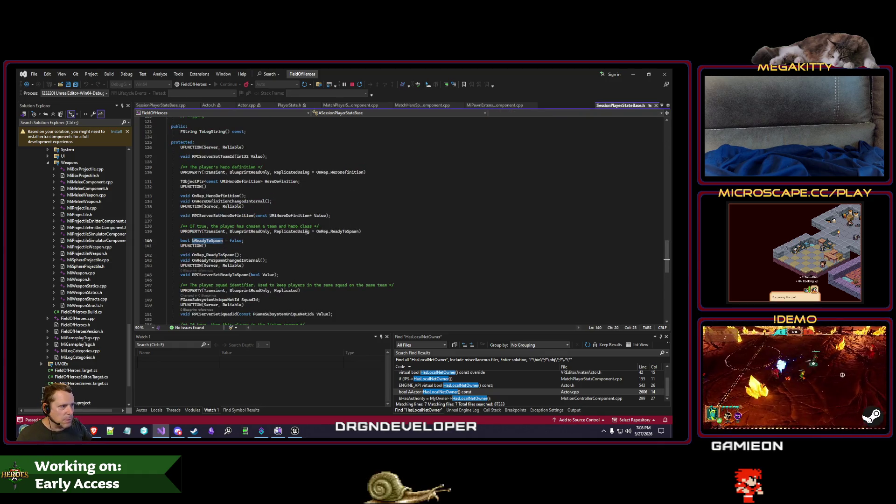
Go to OnRep_ReadyToSpawn's definition, breakpoint the OnReadyToSpawnChangedInternal call on line 106, and switch to Unreal
{"action": "right_click", "coordinate": [362, 204]}
{"action": "left_click", "coordinate": [410, 279]}
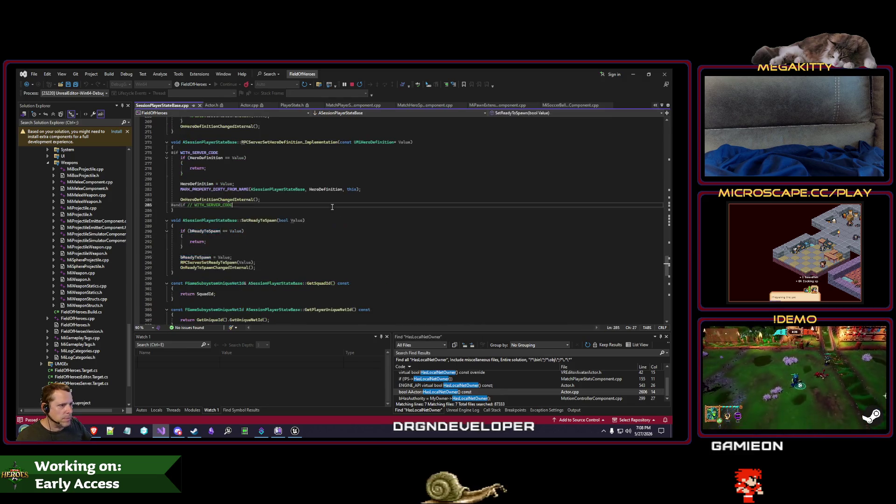
{"action": "left_click", "coordinate": [281, 231]}
{"action": "key", "text": "F9"}
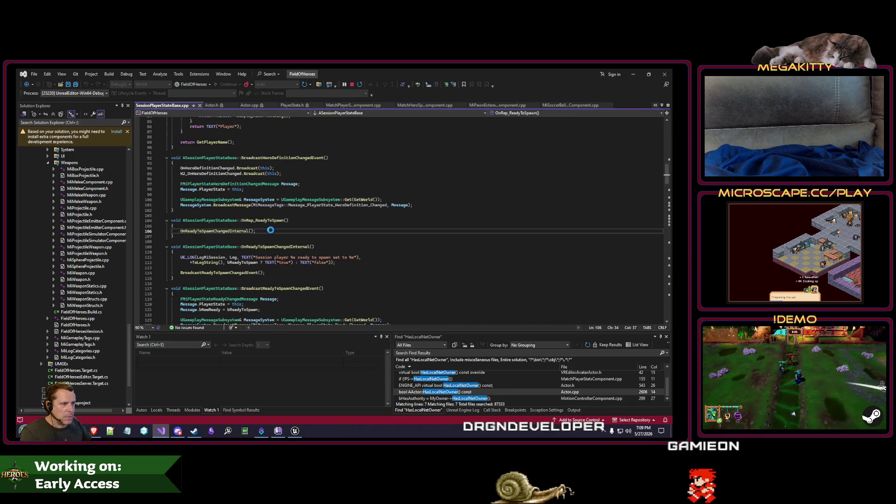
{"action": "left_click", "coordinate": [295, 431]}
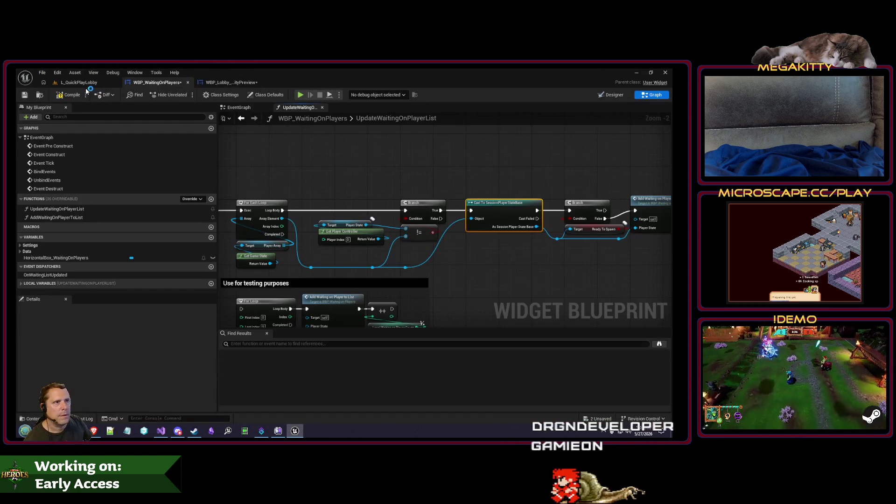
Play the L_QuickPlayLobby level, click READY, and stop the session
{"action": "left_click", "coordinate": [79, 82]}
{"action": "left_click", "coordinate": [201, 96]}
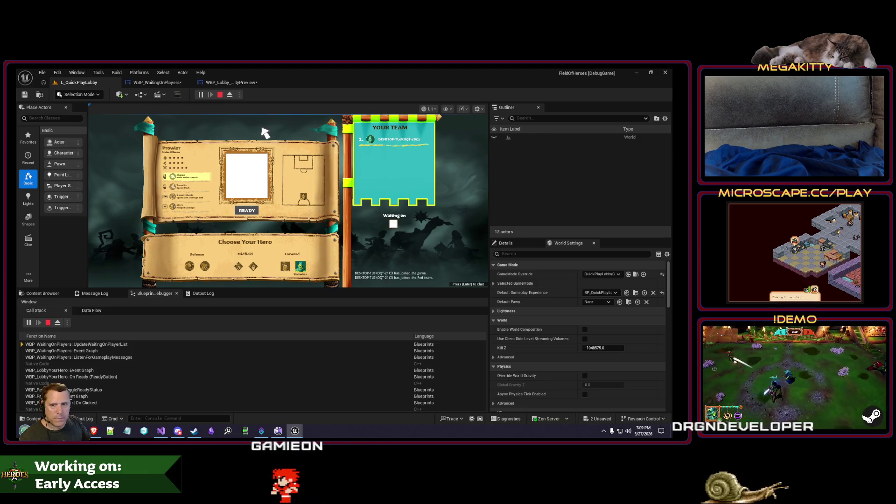
{"action": "left_click", "coordinate": [252, 211]}
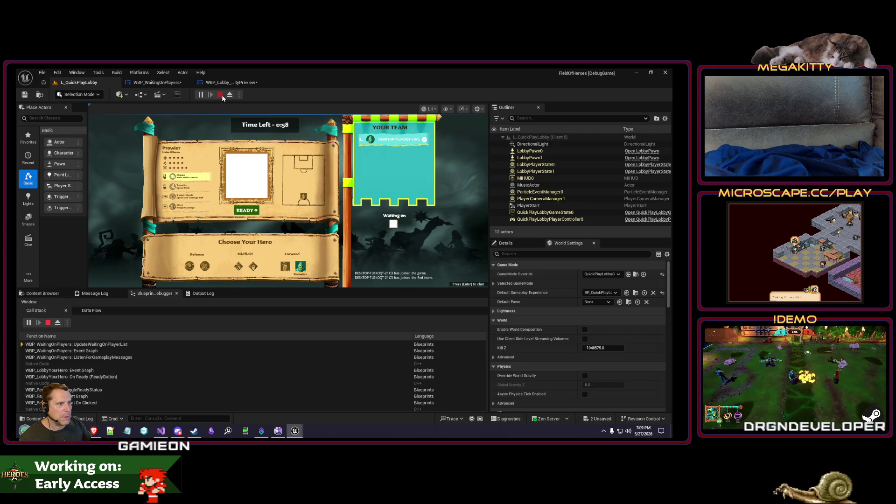
{"action": "left_click", "coordinate": [222, 95]}
Back in Visual Studio, select OnReadyToSpawnChangedInternal on line 106
{"action": "key", "text": "alt+Tab"}
{"action": "double_click", "coordinate": [228, 231]}
{"action": "scroll", "coordinate": [342, 232], "scroll_direction": "up", "scroll_amount": 1}
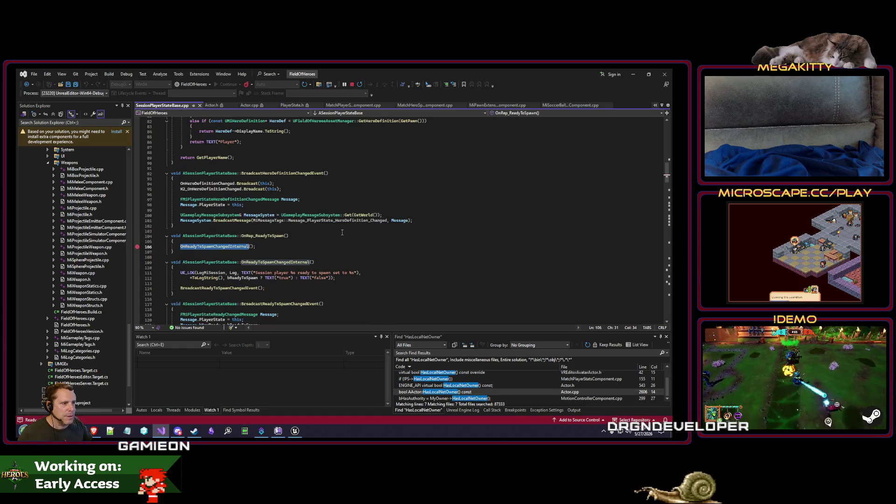
Select OnRep_ReadyToSpawn and close every file except SessionPlayerStateBase.cpp
{"action": "left_click", "coordinate": [319, 242]}
{"action": "double_click", "coordinate": [234, 246]}
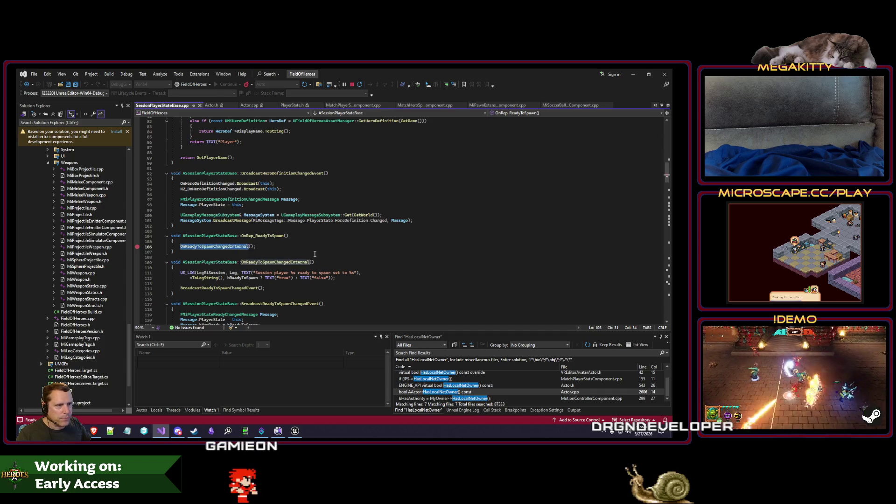
{"action": "scroll", "coordinate": [314, 254], "scroll_direction": "up", "scroll_amount": 2}
{"action": "double_click", "coordinate": [265, 267]}
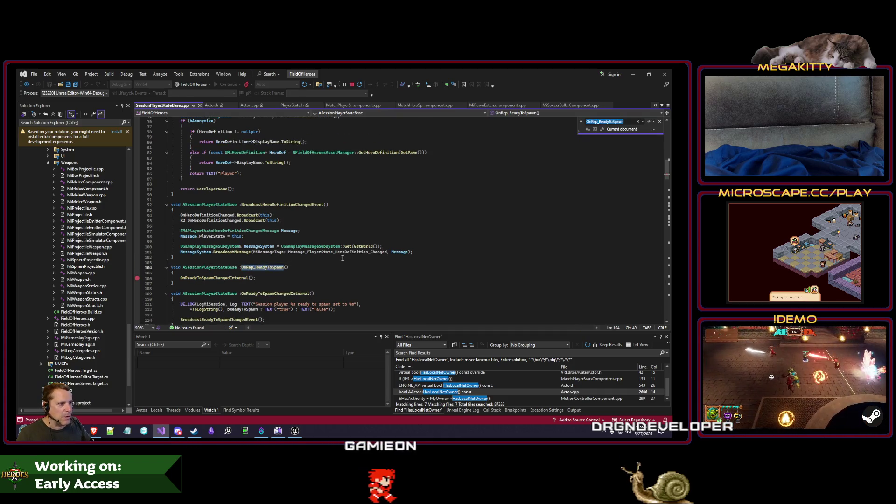
{"action": "right_click", "coordinate": [168, 106]}
{"action": "left_click", "coordinate": [196, 144]}
Go to the OnRep_ReadyToSpawn declaration in the header and select bReadyToSpawn there
{"action": "right_click", "coordinate": [303, 162]}
{"action": "left_click", "coordinate": [334, 239]}
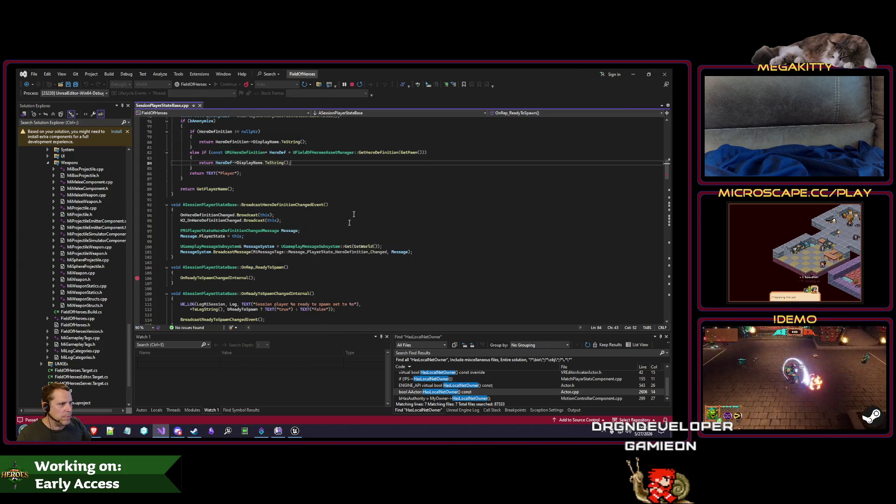
{"action": "key", "text": "ctrl+f"}
{"action": "key", "text": "Escape"}
{"action": "key", "text": "F3"}
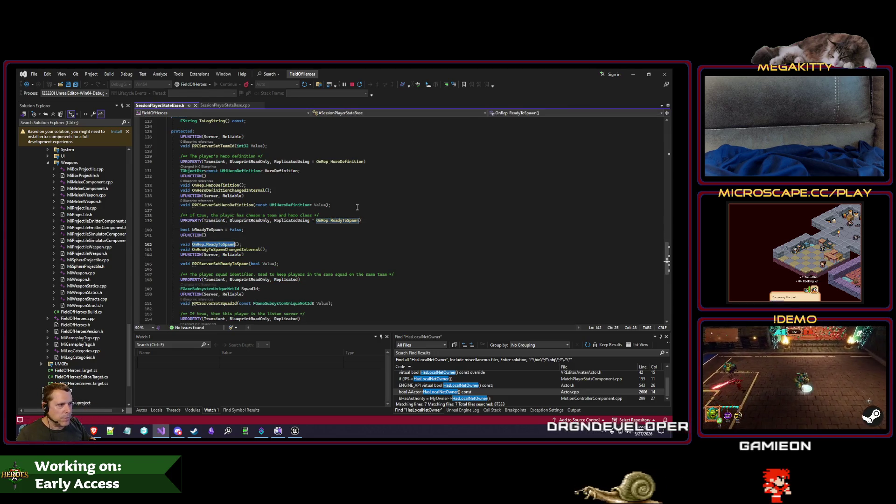
{"action": "double_click", "coordinate": [208, 229]}
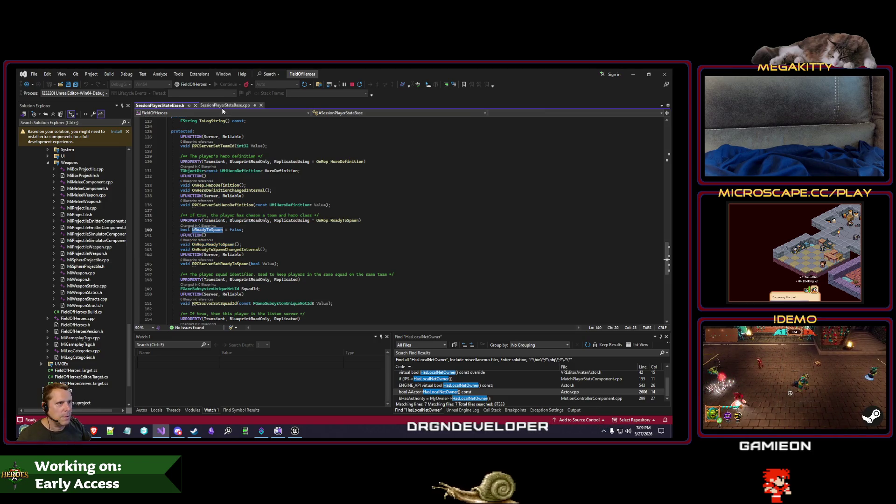
In SessionPlayerStateBase.cpp, step through the bReadyToSpawn matches, including its replication entry
{"action": "key", "text": "ctrl+k"}
{"action": "key", "text": "ctrl+o"}
{"action": "key", "text": "ctrl+f"}
{"action": "key", "text": "Return"}
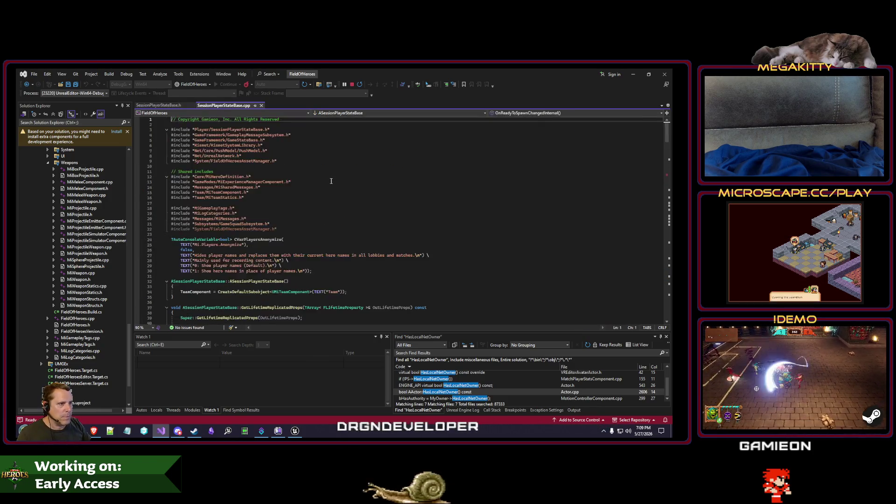
{"action": "key", "text": "Escape"}
{"action": "key", "text": "shift+F3"}
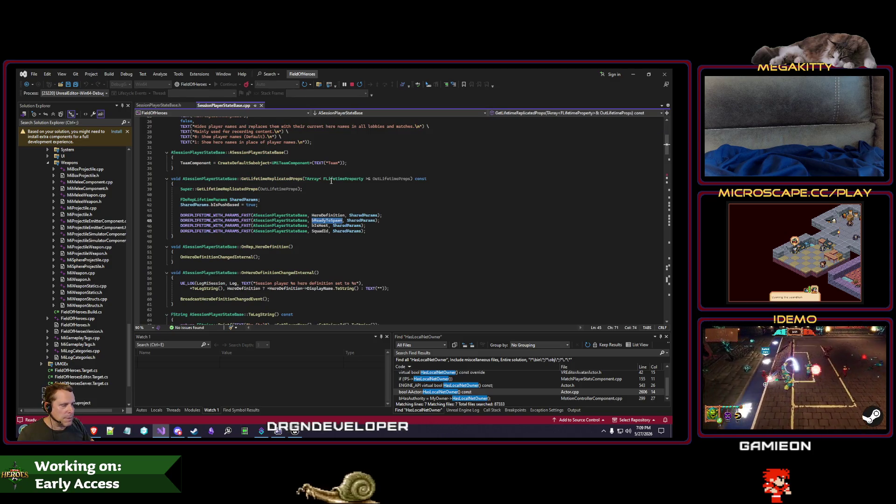
{"action": "key", "text": "F3"}
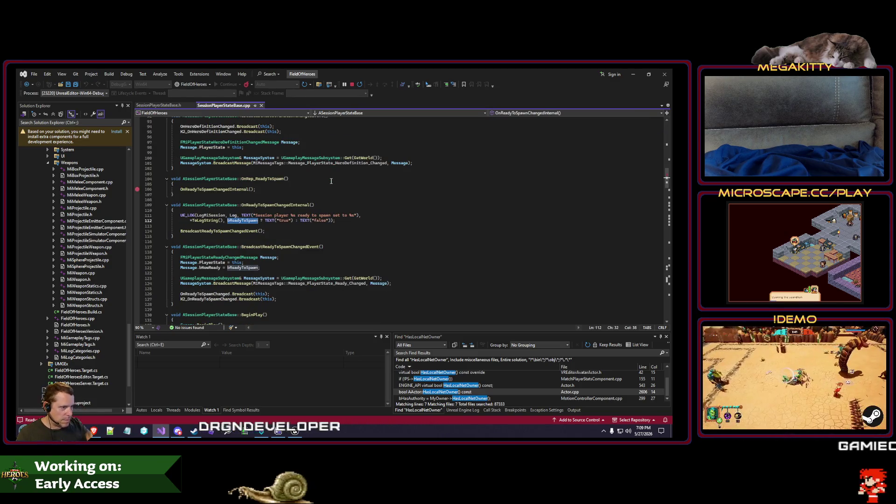
{"action": "key", "text": "shift+F3"}
Trace bIsHost and the MARK_PROPERTY_DIRTY_FROM_NAME calls down to the bReadyToSpawn assignment
{"action": "double_click", "coordinate": [321, 225]}
{"action": "key", "text": "F3"}
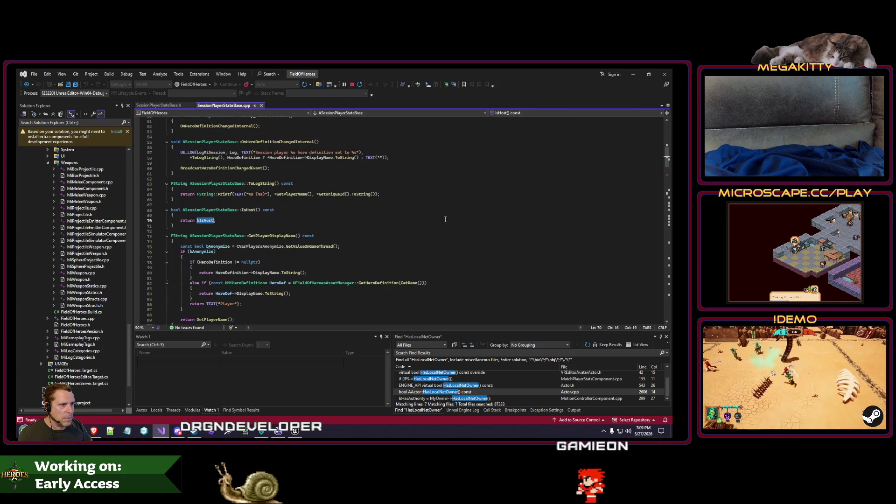
{"action": "key", "text": "F3"}
{"action": "key", "text": "Down"}
{"action": "key", "text": "ctrl+f"}
{"action": "key", "text": "Return"}
{"action": "key", "text": "Escape"}
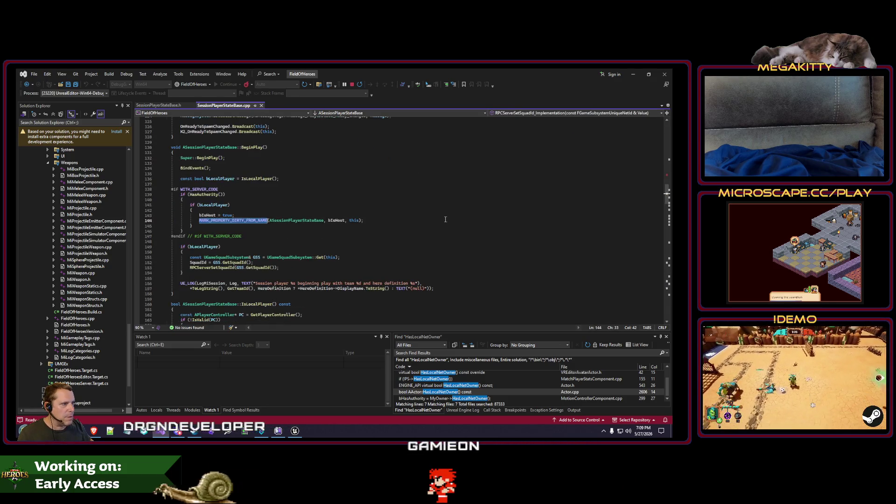
{"action": "key", "text": "F3"}
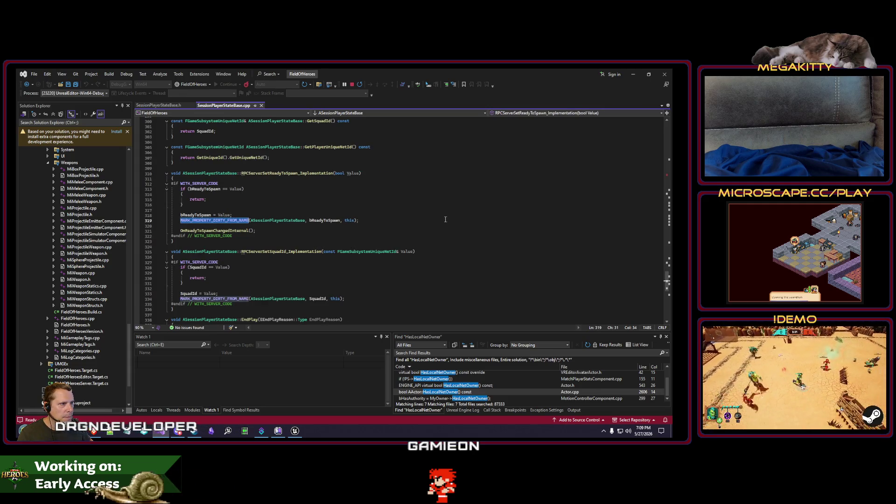
{"action": "key", "text": "Up"}
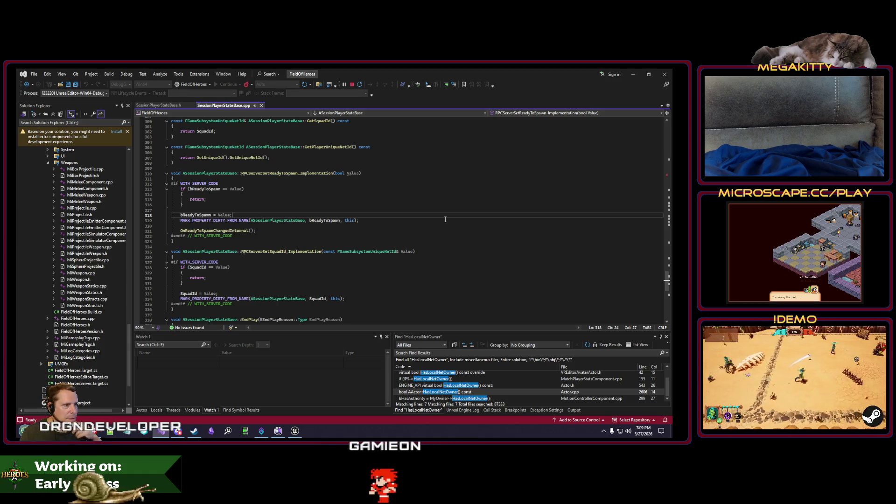
{"action": "left_click", "coordinate": [295, 430]}
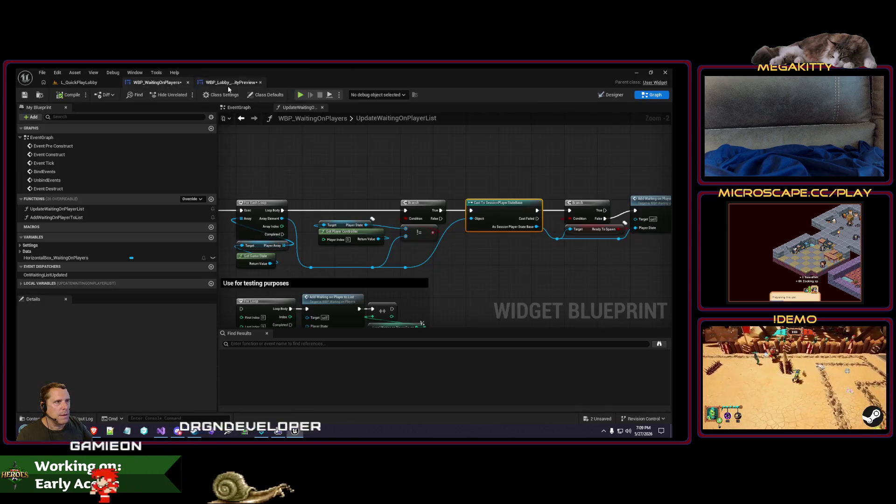
Close Unreal Engine without saving WBP_Lobby_4AbilityPreview and WBP_WaitingOnPlayers
{"action": "key", "text": "alt+F4"}
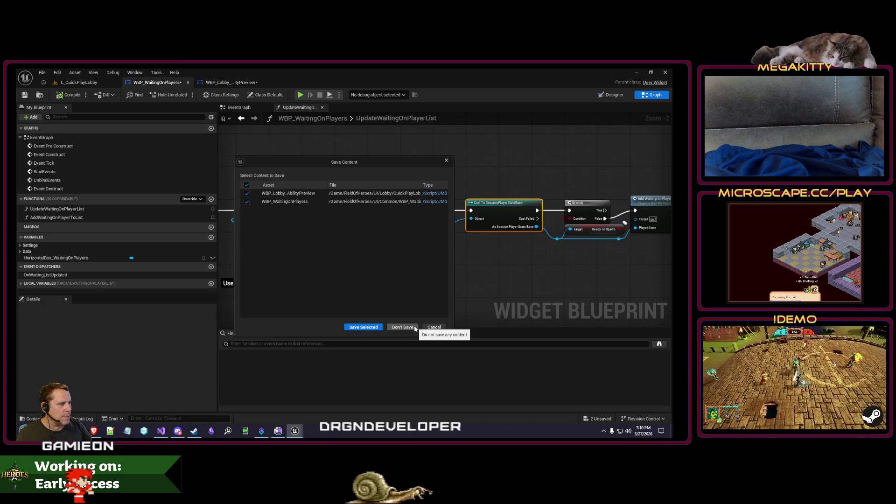
{"action": "left_click", "coordinate": [409, 328]}
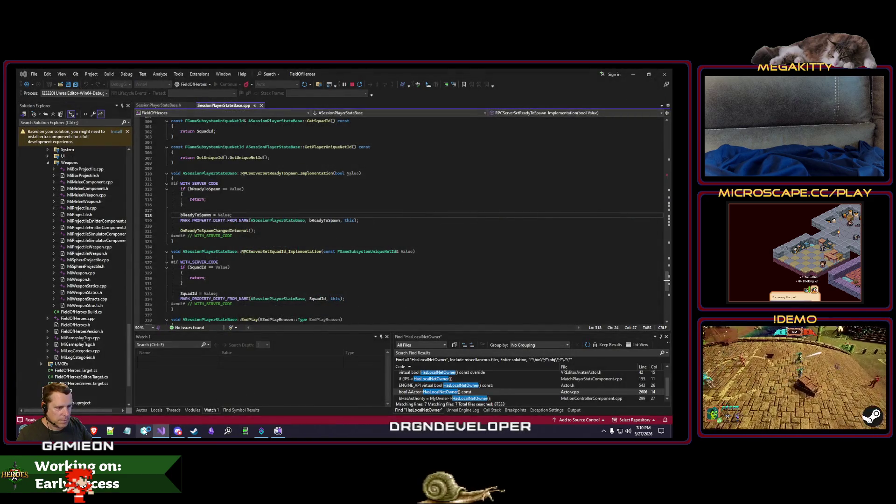
{"action": "left_click", "coordinate": [144, 431]}
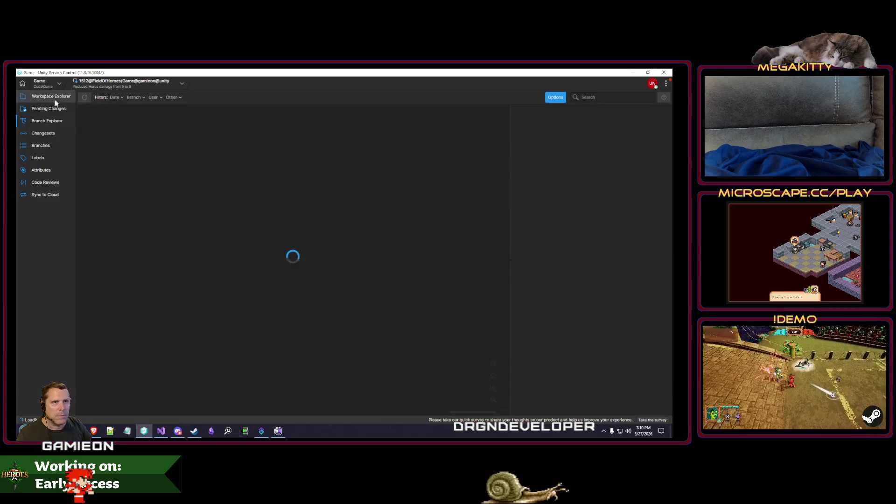
Review the pending changes, including the MiKnockdownComponent.cpp diff and WBP_Match_WaitingToSpawn asset
{"action": "left_click", "coordinate": [52, 107]}
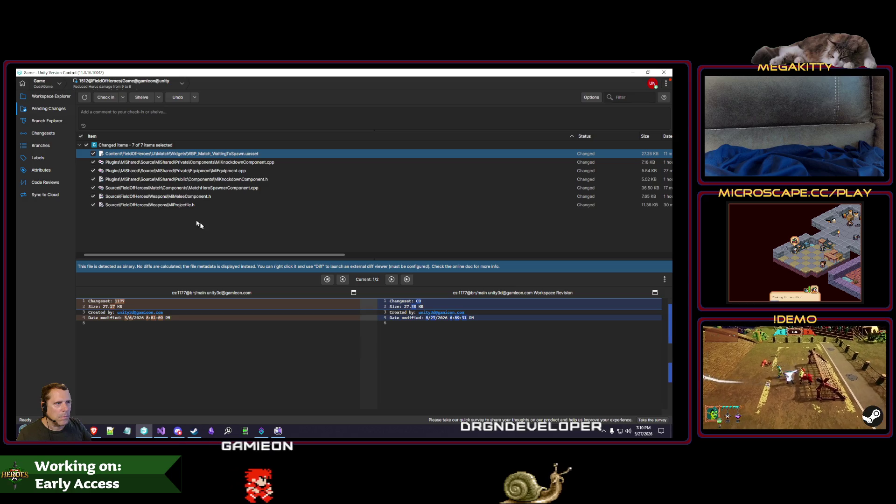
{"action": "left_click", "coordinate": [196, 205]}
{"action": "left_click", "coordinate": [205, 162]}
{"action": "left_click", "coordinate": [210, 147]}
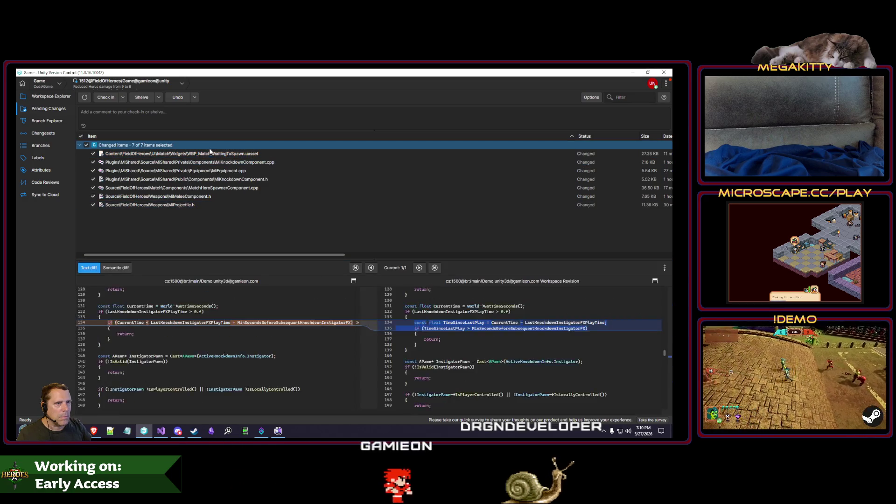
{"action": "left_click", "coordinate": [216, 153]}
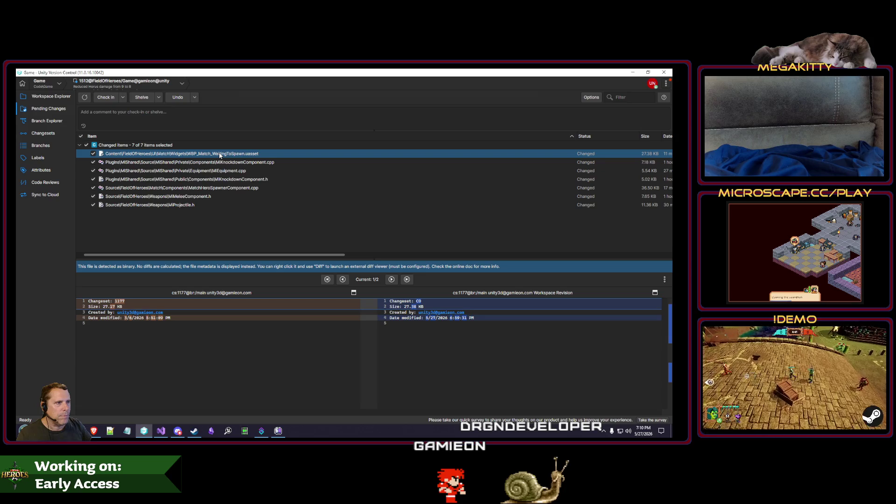
Undo the pending change to WBP_Match_WaitingToSpawn.uasset and confirm it
{"action": "right_click", "coordinate": [220, 156]}
{"action": "left_click", "coordinate": [217, 182]}
{"action": "left_click", "coordinate": [219, 154]}
{"action": "right_click", "coordinate": [239, 157]}
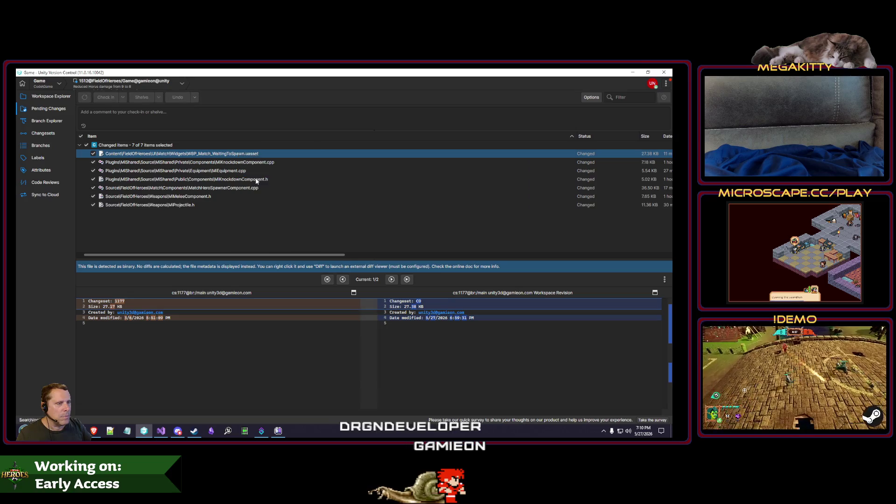
{"action": "left_click", "coordinate": [248, 180]}
{"action": "key", "text": "Return"}
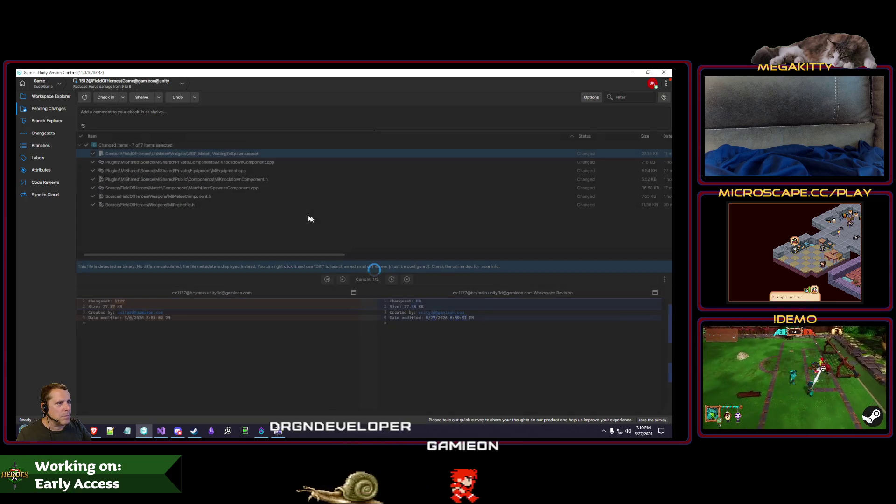
{"action": "key", "text": "alt+Tab"}
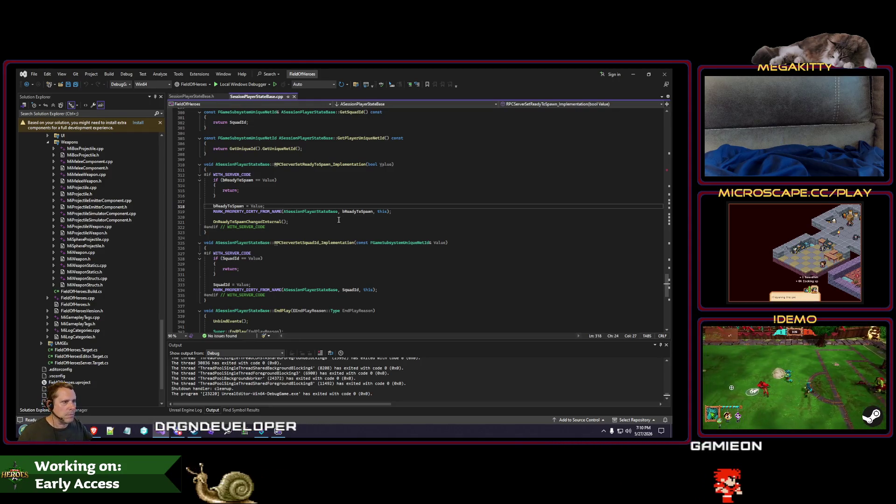
Paste a MARK_PROPERTY_DIRTY_FROM_NAME line under bReadyToSpawn = Value in SetReadyToSpawn
{"action": "key", "text": "Up"}
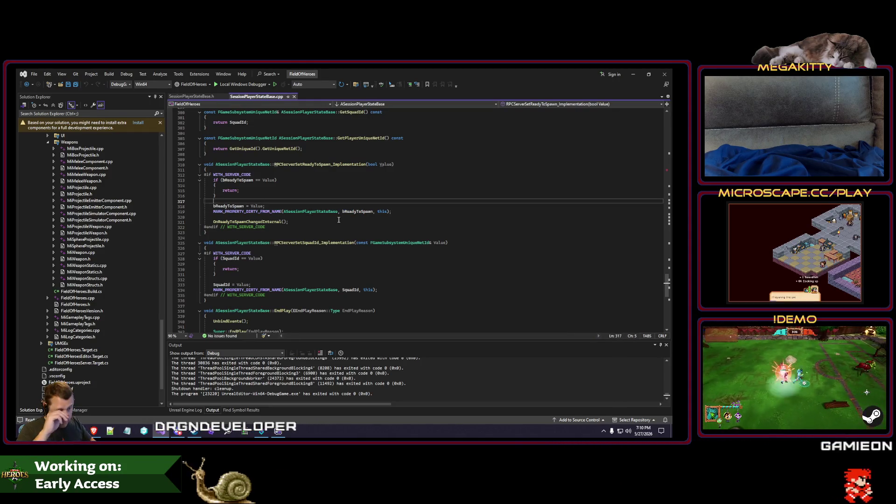
{"action": "scroll", "coordinate": [339, 218], "scroll_direction": "up", "scroll_amount": 4}
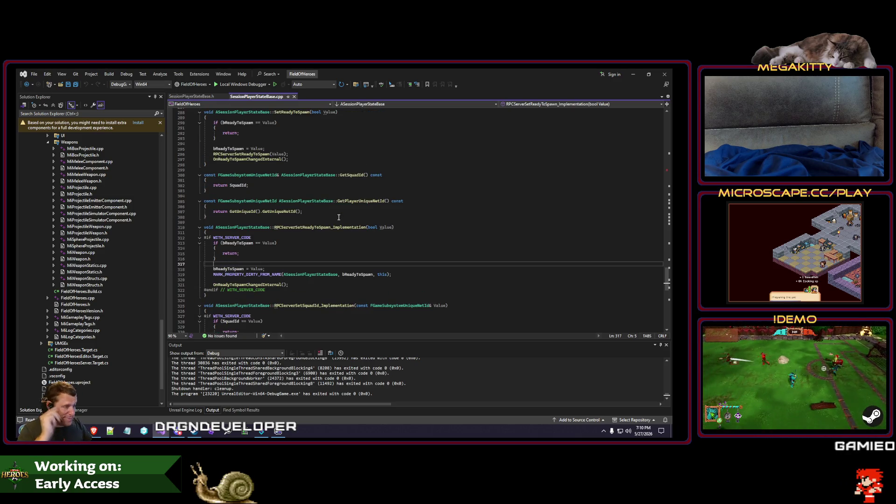
{"action": "left_click", "coordinate": [299, 148]}
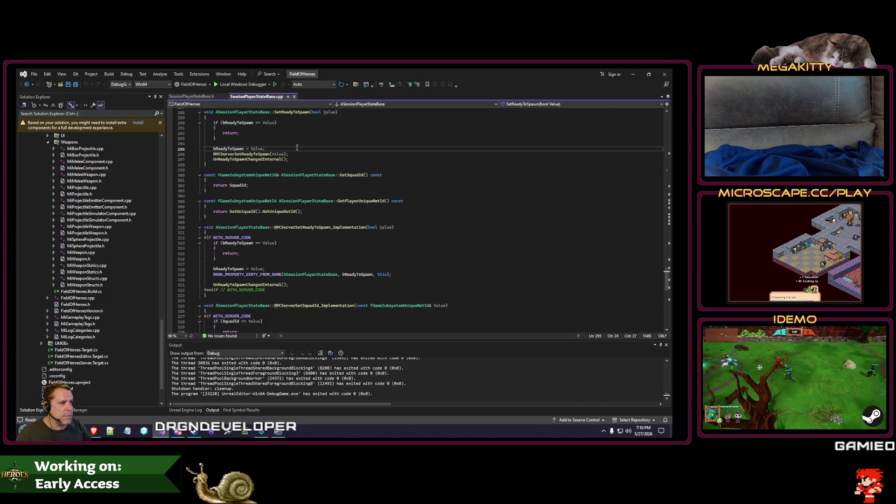
{"action": "double_click", "coordinate": [234, 149]}
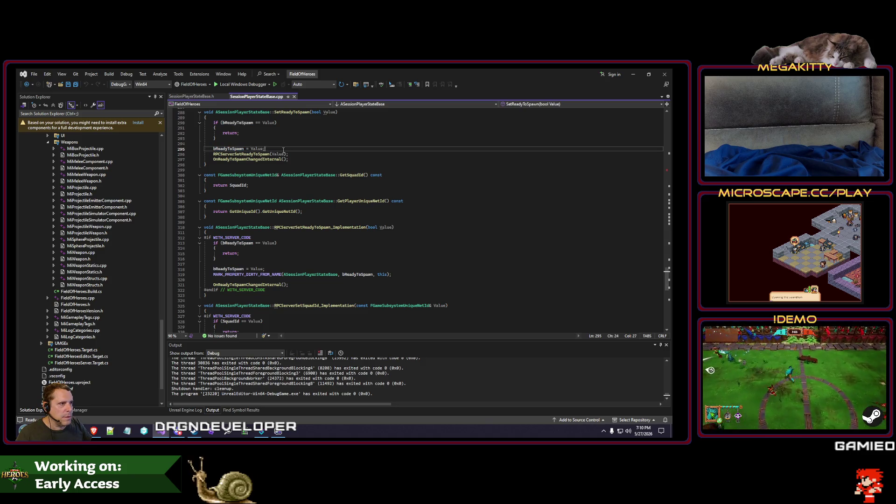
{"action": "scroll", "coordinate": [284, 150], "scroll_direction": "up", "scroll_amount": 2}
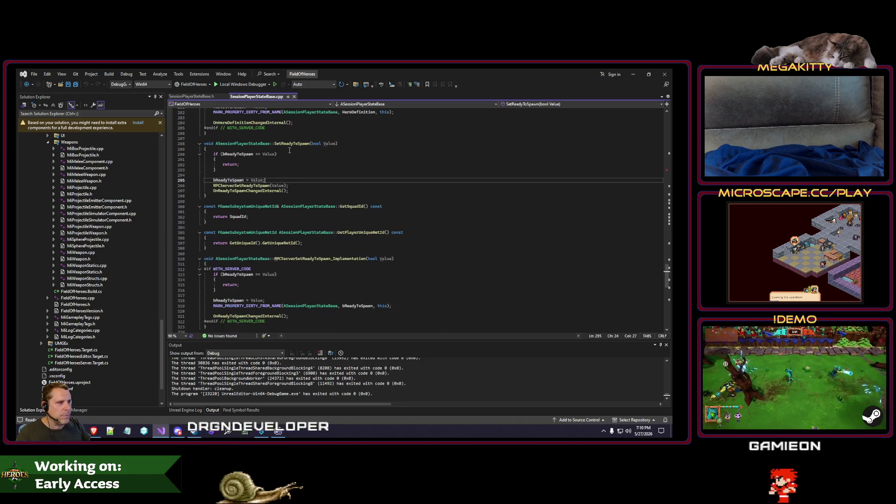
{"action": "key", "text": "Return"}
{"action": "type", "text": "MARK_PROPERTY_DIRTY_FROM_NAME(ASessionPlayerStateBase, bReadyToSpawn, this);"}
{"action": "key", "text": "Return"}
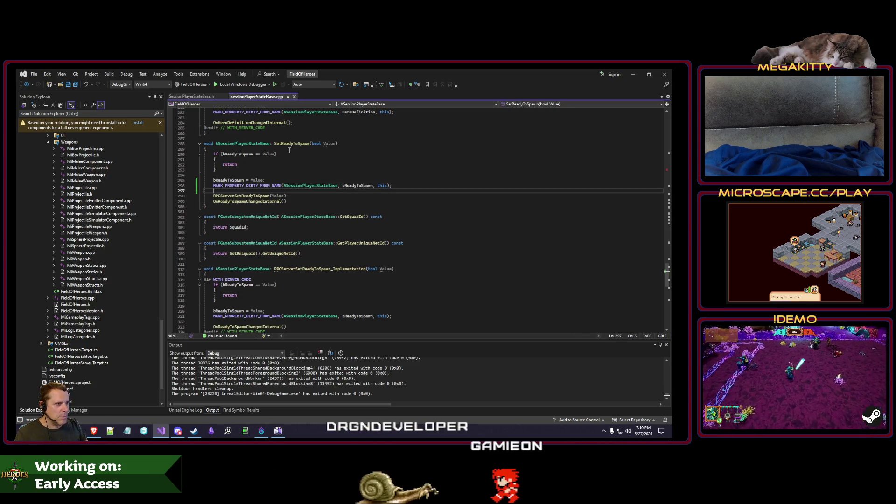
Cut the mark-dirty line again and start a HasAuthority call on a new line
{"action": "key", "text": "Up"}
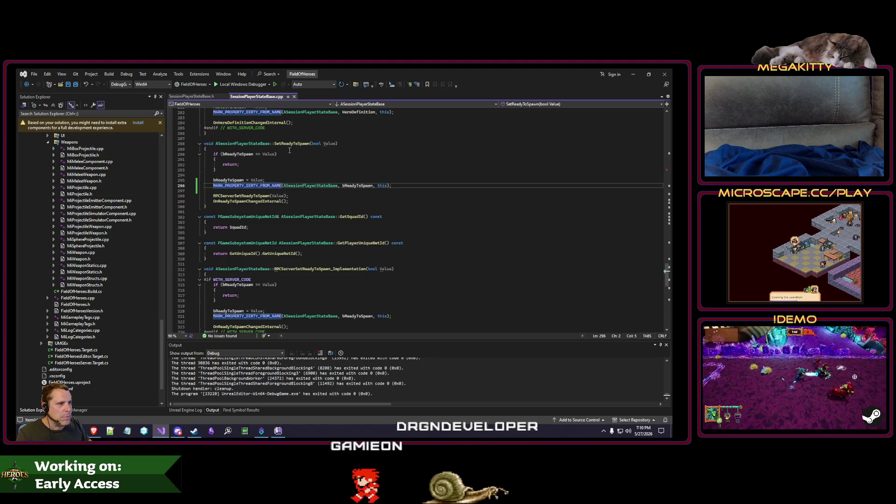
{"action": "key", "text": "ctrl+x"}
{"action": "key", "text": "ctrl+x"}
{"action": "key", "text": "Up"}
{"action": "key", "text": "ctrl+Return"}
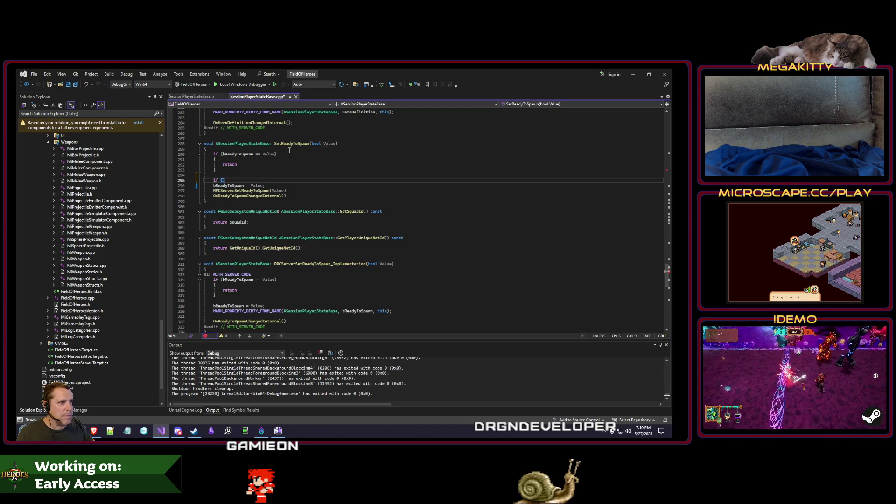
{"action": "type", "text": "HasAuth"}
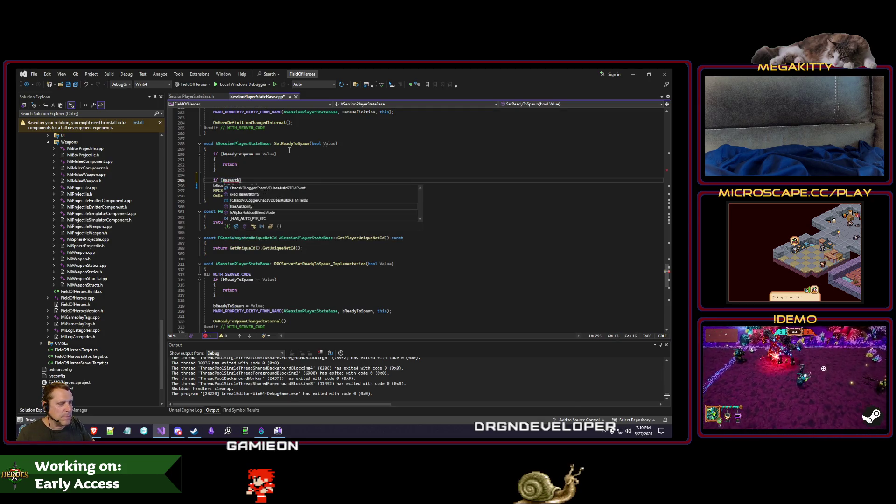
{"action": "key", "text": "Tab"}
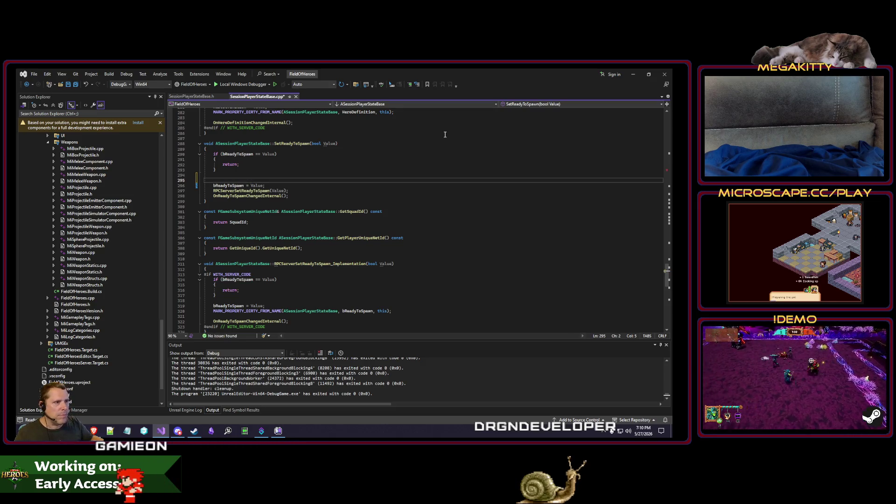
Wrap the RPCServerSetReadyToSpawn(Value) call in an if (!HasAuthority()) { } block
{"action": "scroll", "coordinate": [441, 134], "scroll_direction": "up", "scroll_amount": 12}
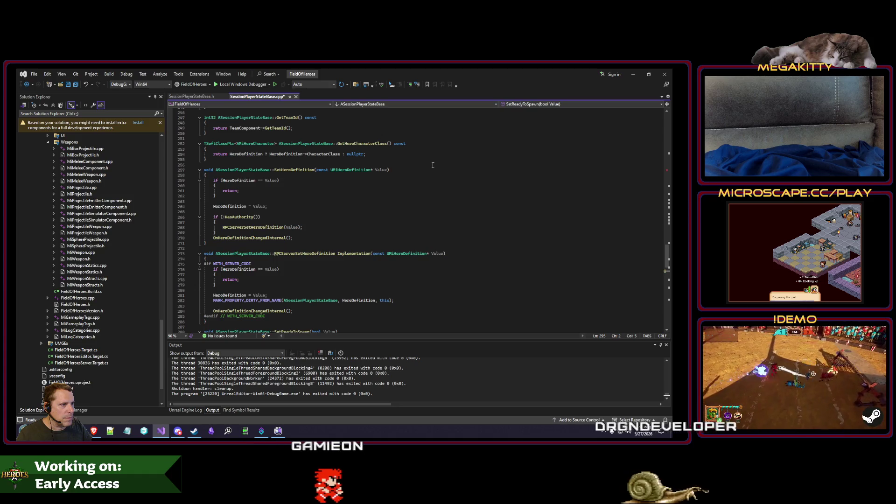
{"action": "scroll", "coordinate": [433, 165], "scroll_direction": "down", "scroll_amount": 5}
{"action": "scroll", "coordinate": [432, 165], "scroll_direction": "up", "scroll_amount": 5}
{"action": "scroll", "coordinate": [433, 166], "scroll_direction": "down", "scroll_amount": 5}
{"action": "scroll", "coordinate": [433, 165], "scroll_direction": "up", "scroll_amount": 5}
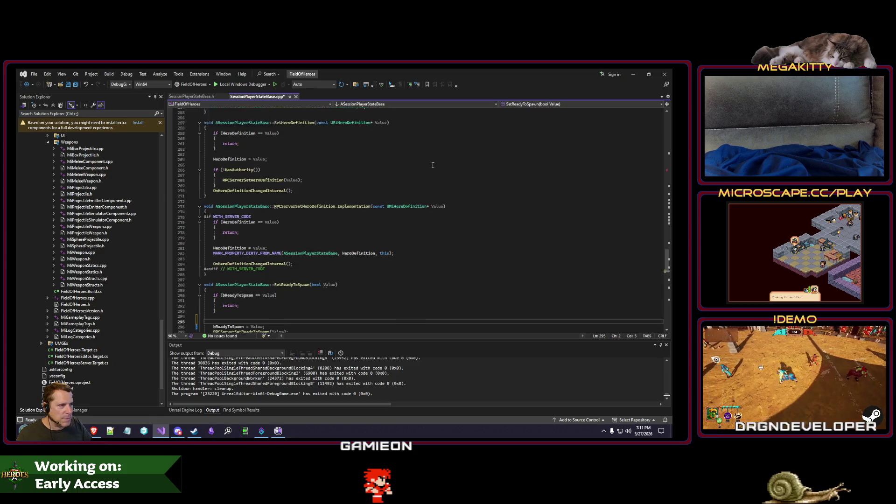
{"action": "scroll", "coordinate": [429, 173], "scroll_direction": "down", "scroll_amount": 7}
{"action": "key", "text": "Down"}
{"action": "key", "text": "Down"}
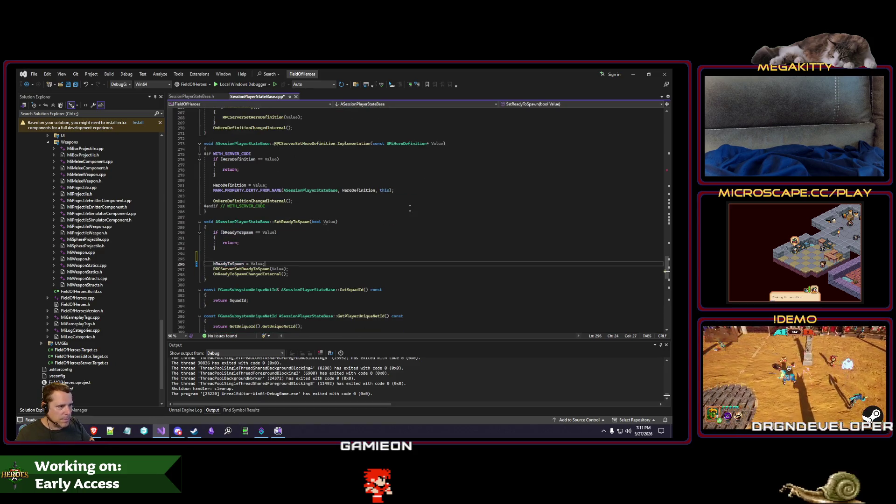
{"action": "key", "text": "Return"}
{"action": "type", "text": "if (!HasAut"}
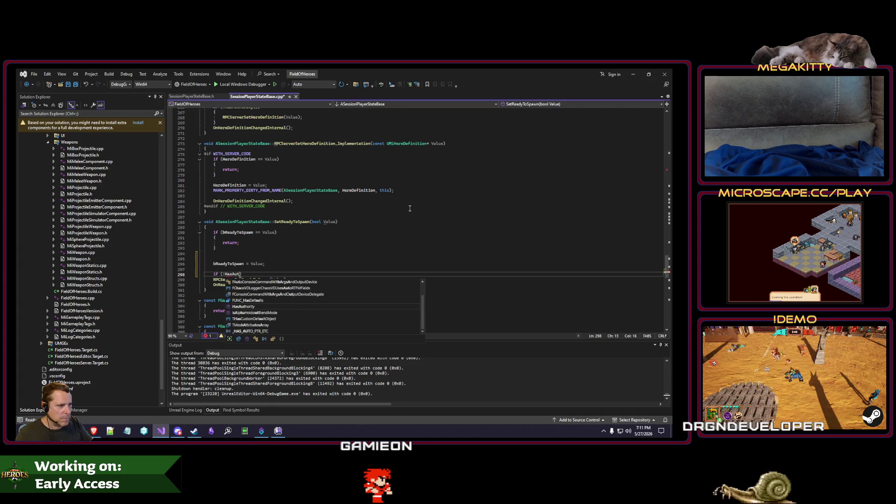
{"action": "type", "text": "("}
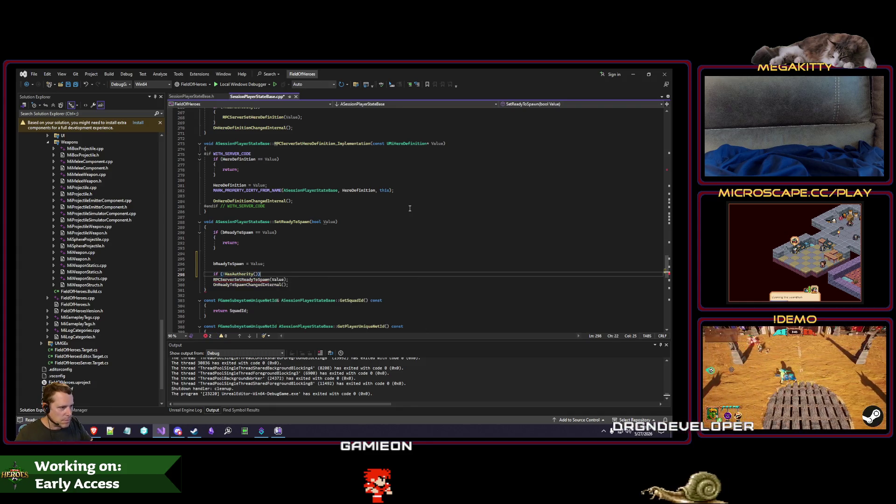
{"action": "key", "text": "Return"}
{"action": "type", "text": "{"}
{"action": "key", "text": "Down"}
{"action": "key", "text": "End"}
{"action": "key", "text": "Return"}
{"action": "key", "text": "Return"}
{"action": "type", "text": "}"}
{"action": "key", "text": "Up"}
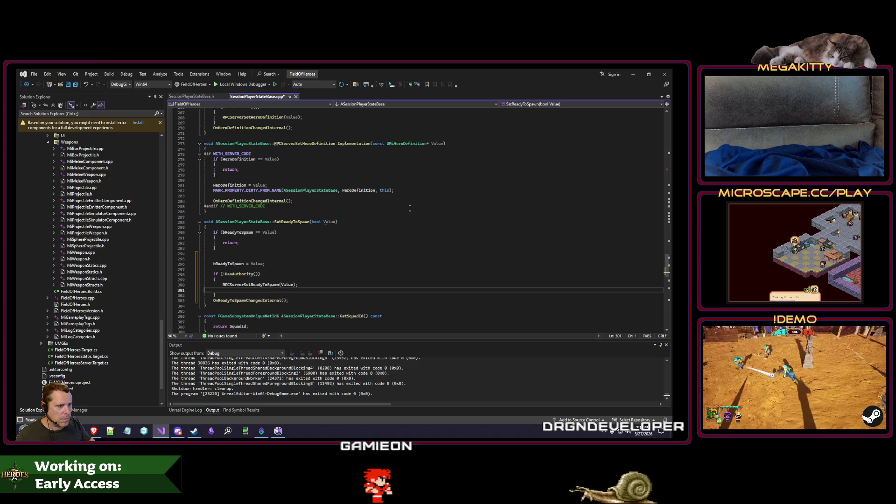
{"action": "key", "text": "BackSpace"}
Start building the FieldOfHeroes project with Ctrl+Shift+B
{"action": "scroll", "coordinate": [406, 208], "scroll_direction": "down", "scroll_amount": 2}
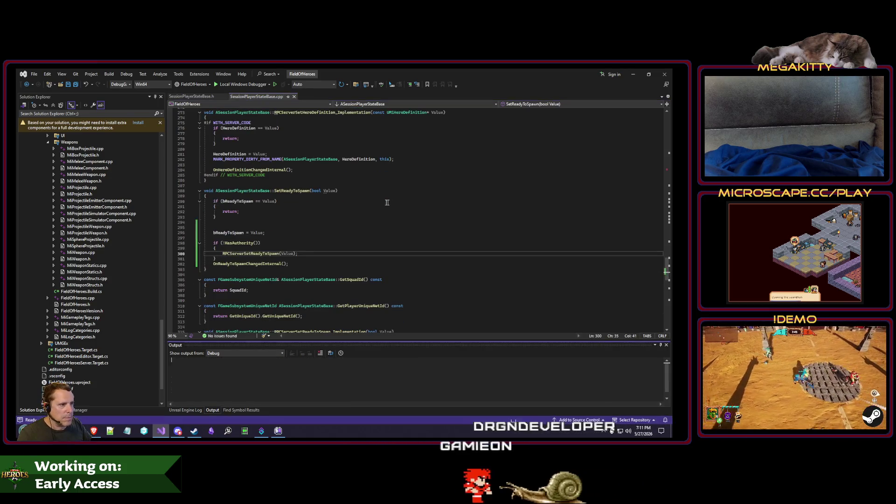
{"action": "left_click", "coordinate": [387, 202]}
{"action": "key", "text": "ctrl+shift+b"}
{"action": "scroll", "coordinate": [382, 201], "scroll_direction": "up", "scroll_amount": 4}
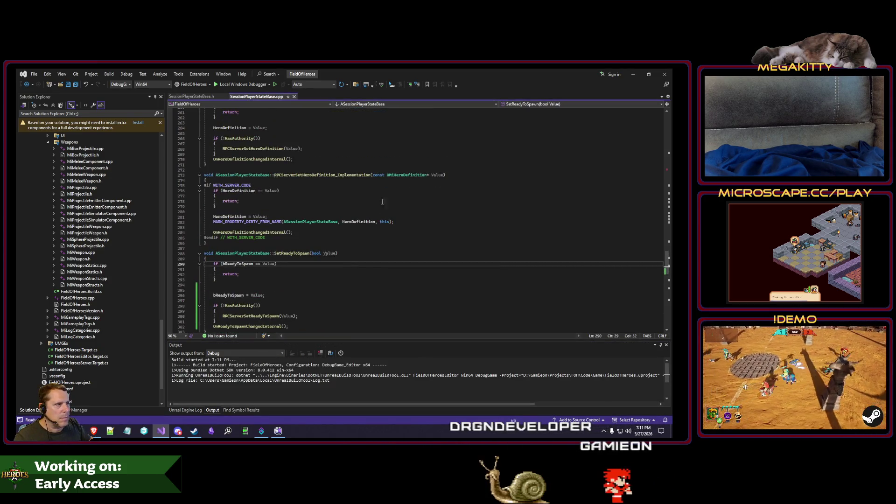
{"action": "scroll", "coordinate": [383, 202], "scroll_direction": "down", "scroll_amount": 5}
{"action": "scroll", "coordinate": [383, 201], "scroll_direction": "down", "scroll_amount": 4}
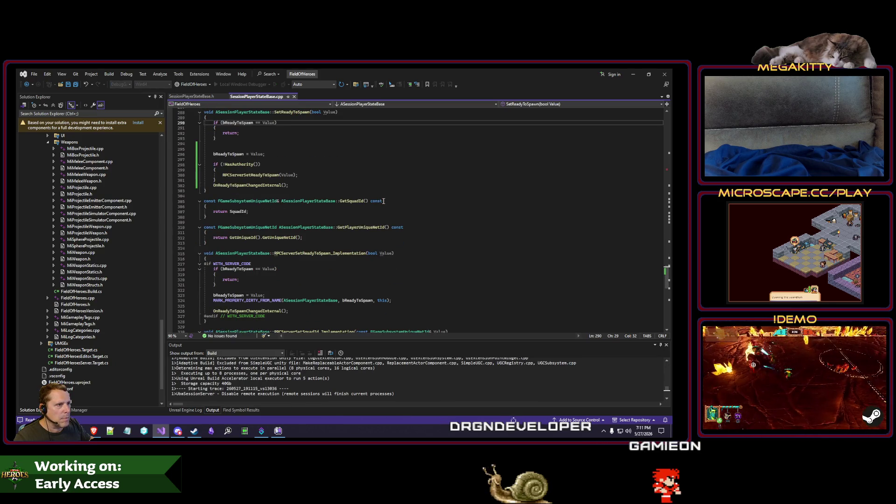
{"action": "scroll", "coordinate": [384, 202], "scroll_direction": "up", "scroll_amount": 5}
{"action": "left_click", "coordinate": [110, 73]}
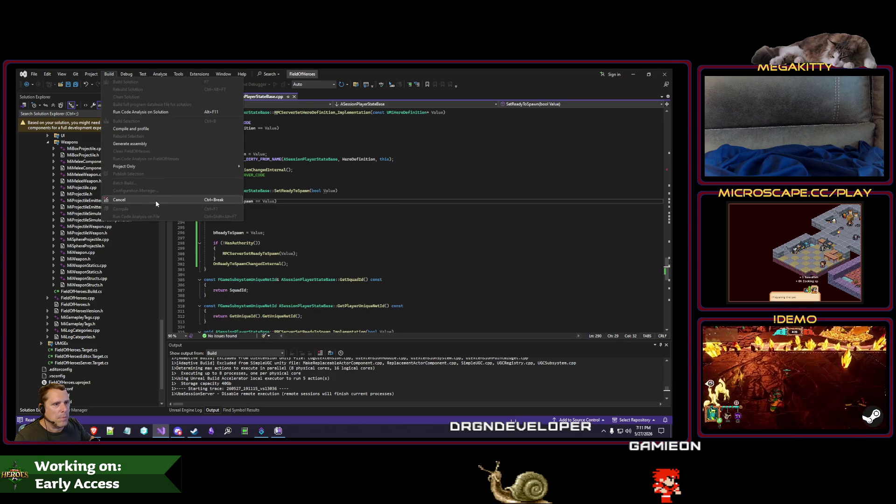
Cancel the running build from the Build menu
{"action": "left_click", "coordinate": [340, 223]}
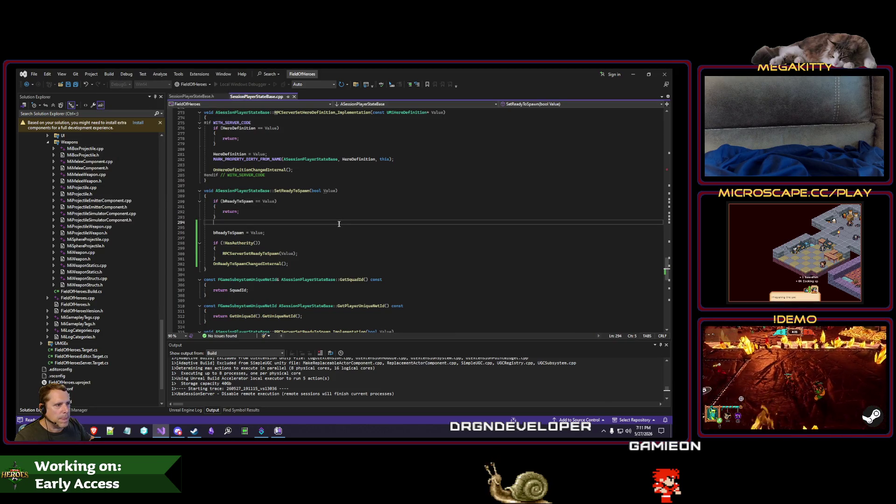
{"action": "left_click", "coordinate": [108, 74]}
{"action": "left_click", "coordinate": [121, 217]}
Add an empty else { } block after the HasAuthority check in SetReadyToSpawn
{"action": "left_click", "coordinate": [262, 258]}
{"action": "key", "text": "Return"}
{"action": "type", "text": "else"}
{"action": "key", "text": "Return"}
{"action": "type", "text": "{"}
{"action": "key", "text": "Return"}
{"action": "key", "text": "Down"}
{"action": "key", "text": "Return"}
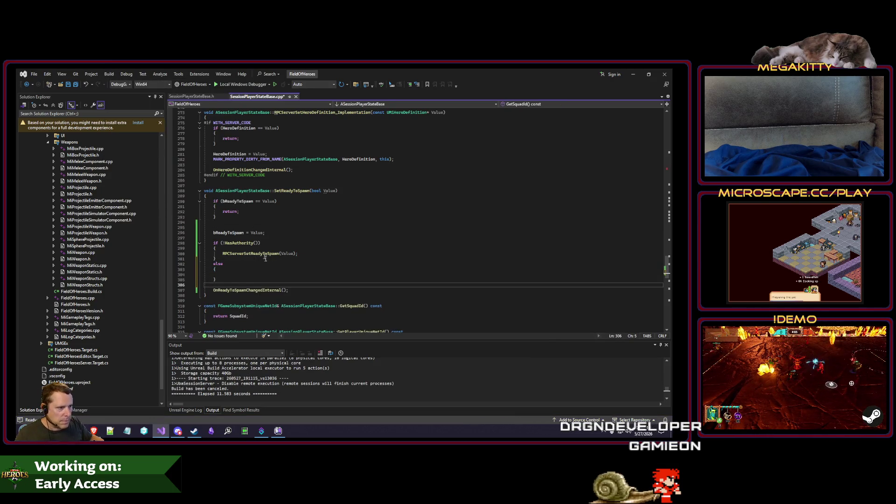
Copy the MARK_PROPERTY_DIRTY_FROM_NAME line from the RPC implementation into the else block
{"action": "scroll", "coordinate": [264, 256], "scroll_direction": "down", "scroll_amount": 5}
{"action": "left_click", "coordinate": [328, 326]}
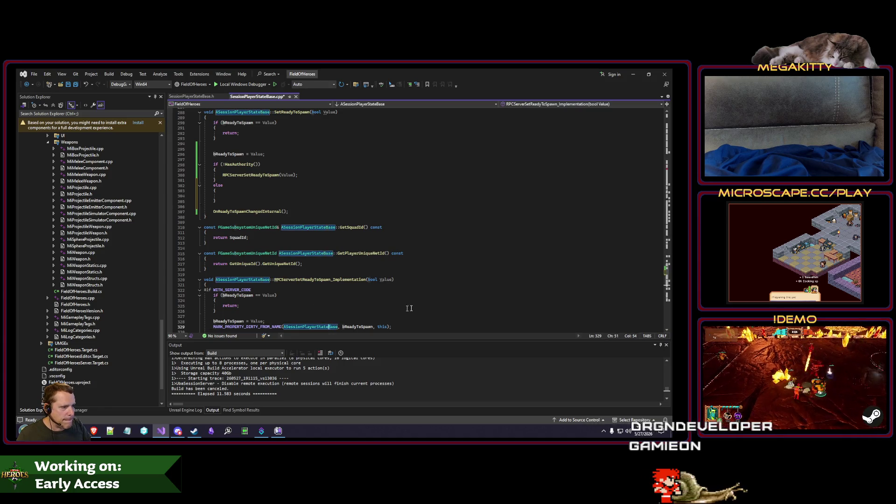
{"action": "key", "text": "Home"}
{"action": "key", "text": "shift+End"}
{"action": "key", "text": "ctrl+c"}
{"action": "left_click", "coordinate": [249, 197]}
{"action": "key", "text": "ctrl+v"}
{"action": "scroll", "coordinate": [261, 190], "scroll_direction": "up", "scroll_amount": 3}
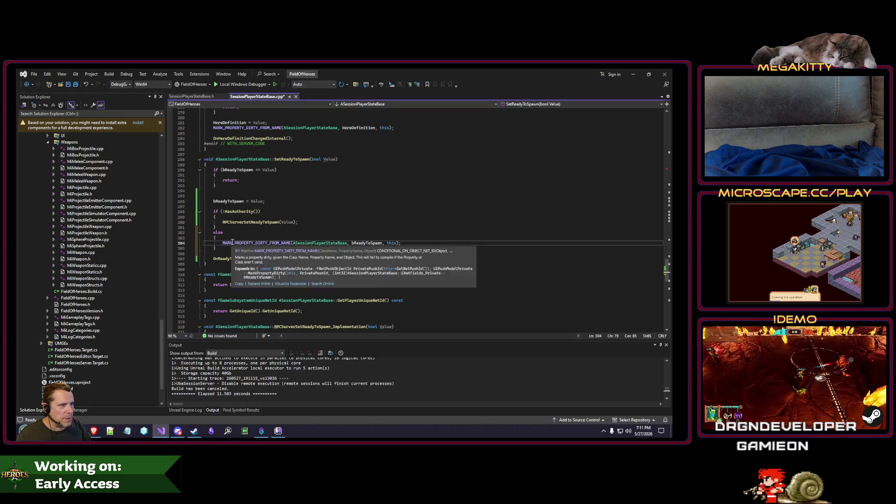
{"action": "scroll", "coordinate": [260, 160], "scroll_direction": "up", "scroll_amount": 3}
{"action": "left_click", "coordinate": [246, 160]}
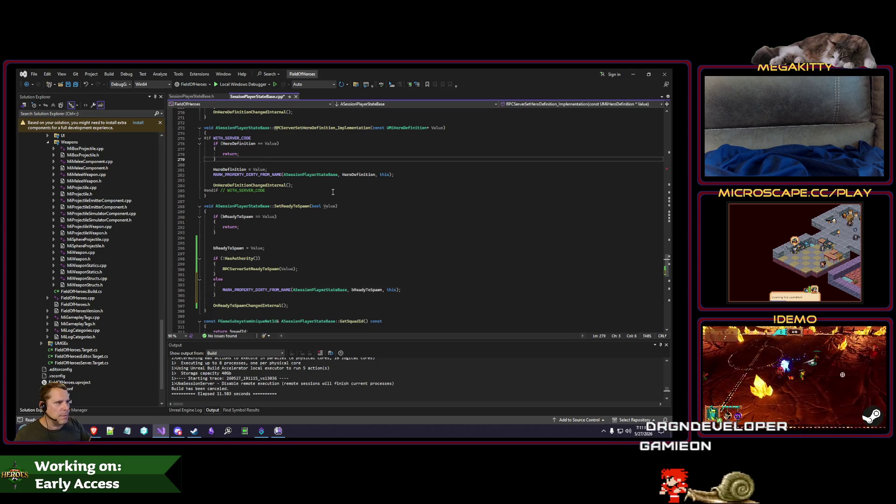
{"action": "scroll", "coordinate": [332, 192], "scroll_direction": "up", "scroll_amount": 4}
{"action": "left_click", "coordinate": [286, 164]}
{"action": "key", "text": "Down"}
{"action": "key", "text": "End"}
{"action": "key", "text": "Return"}
{"action": "type", "text": "else"}
{"action": "key", "text": "Return"}
{"action": "type", "text": "{"}
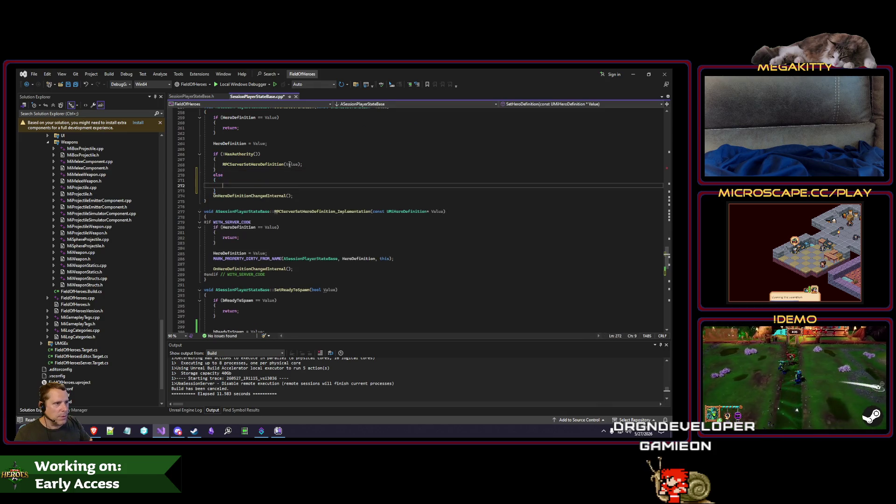
{"action": "key", "text": "Return"}
{"action": "key", "text": "Down"}
{"action": "key", "text": "End"}
{"action": "key", "text": "Return"}
{"action": "left_click", "coordinate": [253, 264]}
{"action": "scroll", "coordinate": [252, 264], "scroll_direction": "up", "scroll_amount": 2}
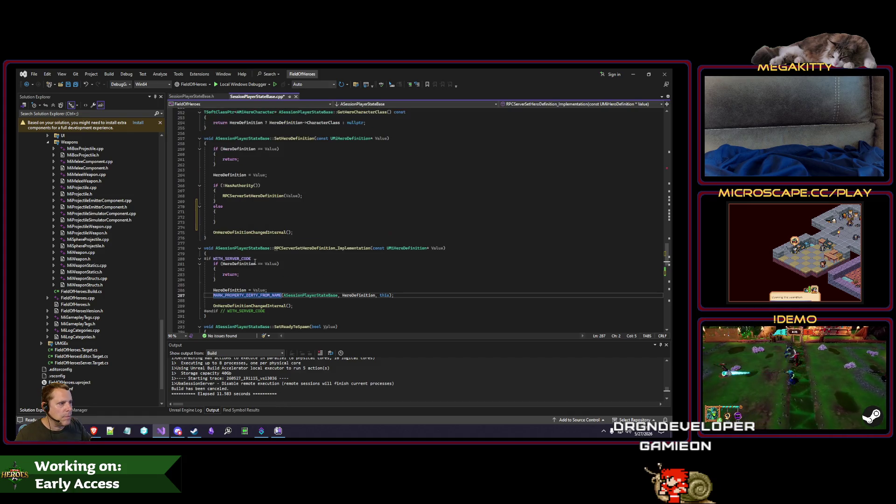
{"action": "scroll", "coordinate": [279, 220], "scroll_direction": "up", "scroll_amount": 16}
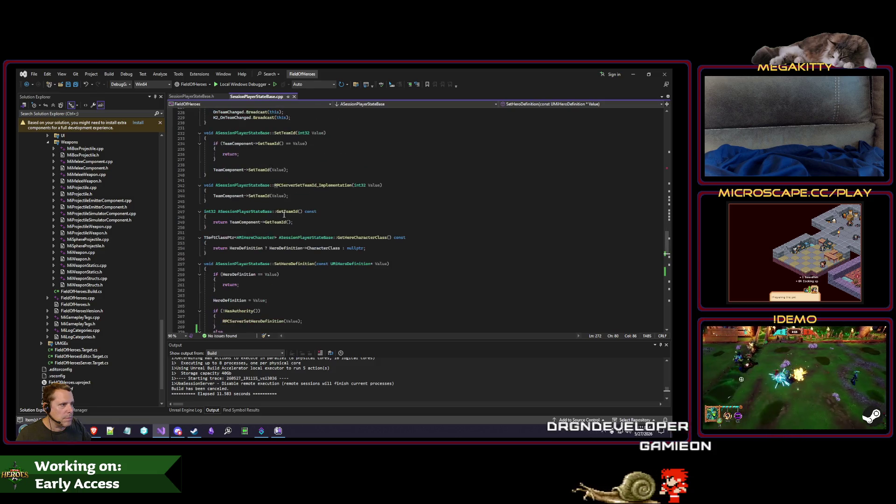
{"action": "scroll", "coordinate": [300, 182], "scroll_direction": "down", "scroll_amount": 1}
{"action": "scroll", "coordinate": [300, 181], "scroll_direction": "up", "scroll_amount": 20}
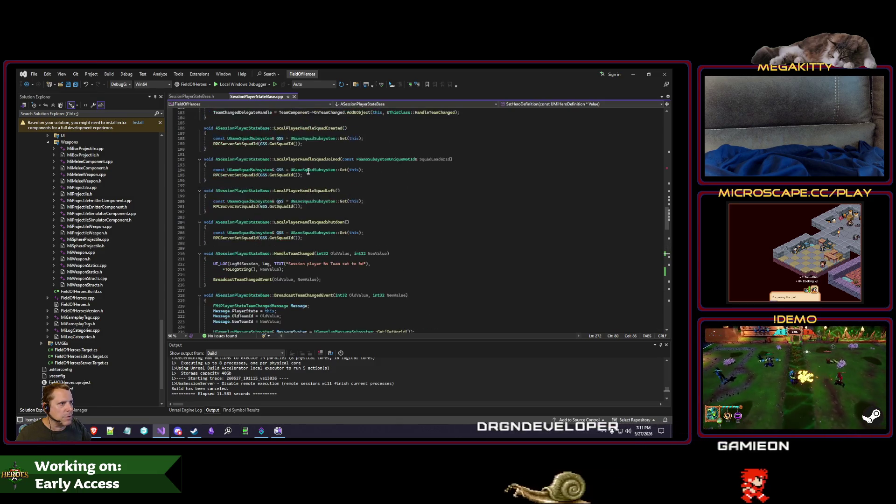
{"action": "scroll", "coordinate": [320, 158], "scroll_direction": "up", "scroll_amount": 6}
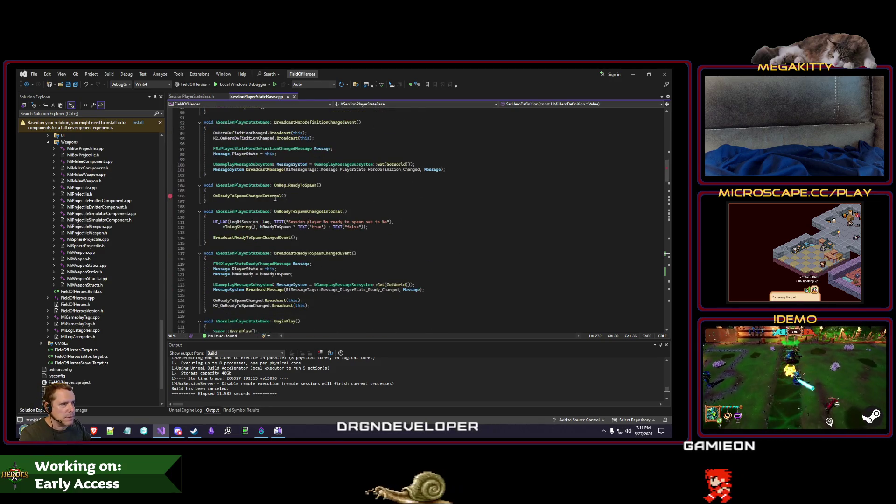
{"action": "left_click", "coordinate": [380, 194]}
{"action": "key", "text": "Page_Up"}
{"action": "key", "text": "Page_Up"}
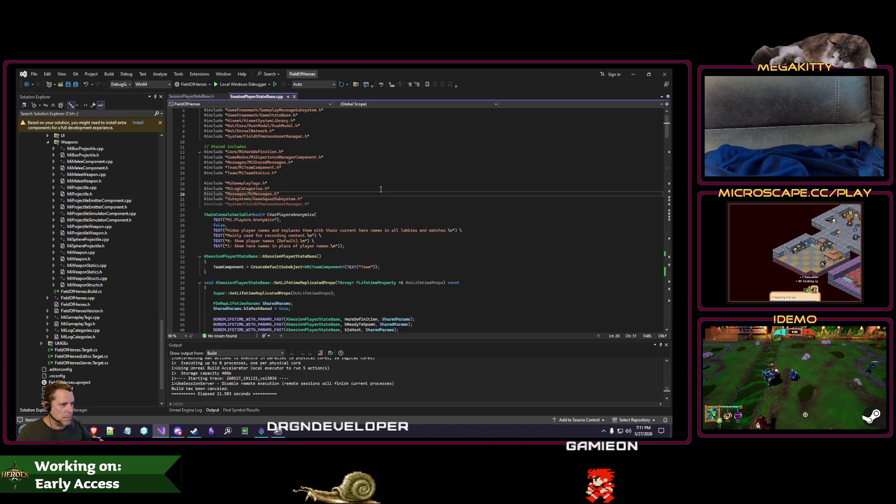
{"action": "key", "text": "ctrl+f"}
{"action": "key", "text": "Return"}
{"action": "key", "text": "Escape"}
{"action": "scroll", "coordinate": [365, 231], "scroll_direction": "down", "scroll_amount": 6}
{"action": "key", "text": "F3"}
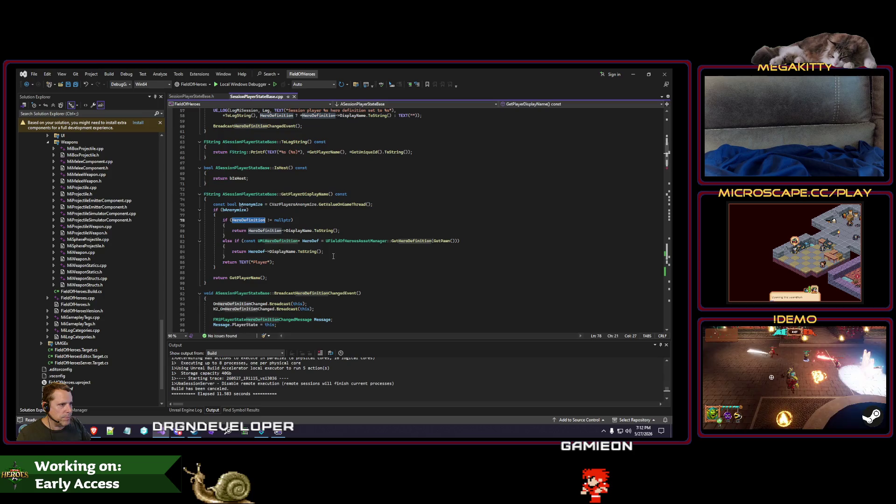
{"action": "type", "text": "="}
{"action": "key", "text": "Escape"}
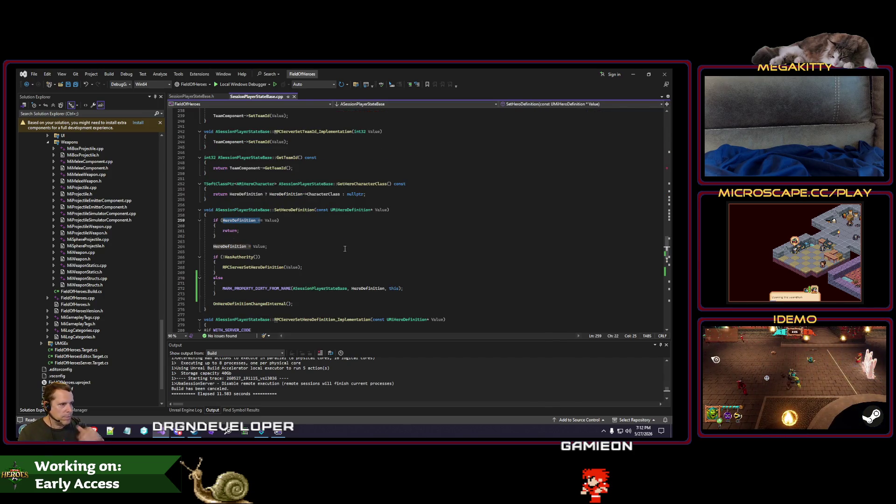
{"action": "left_click", "coordinate": [214, 277]}
{"action": "scroll", "coordinate": [300, 263], "scroll_direction": "down", "scroll_amount": 4}
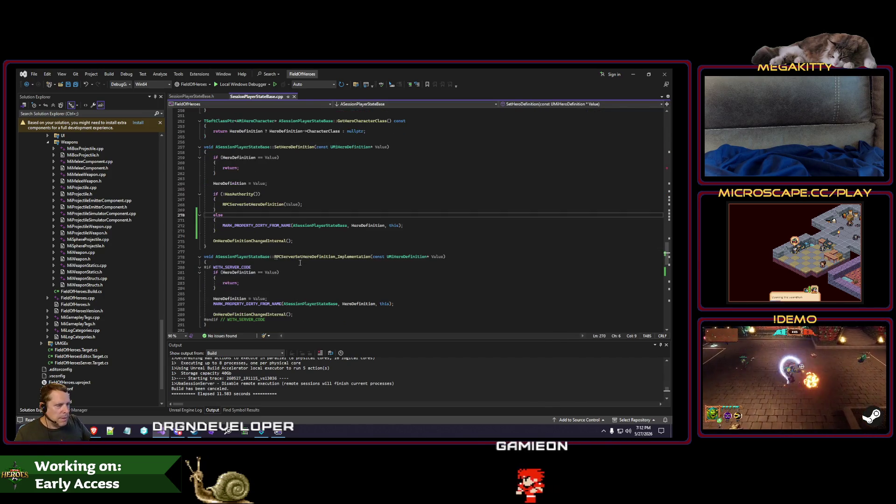
{"action": "left_click", "coordinate": [321, 288]}
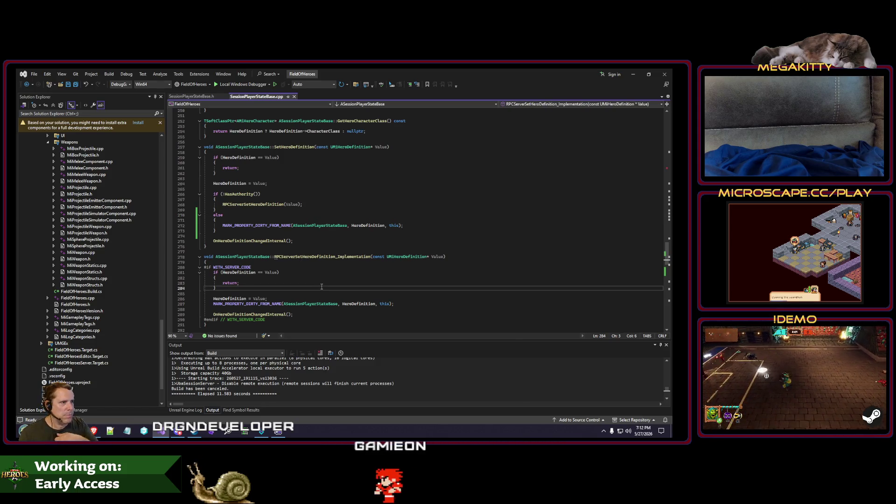
{"action": "key", "text": "F3"}
{"action": "key", "text": "F3"}
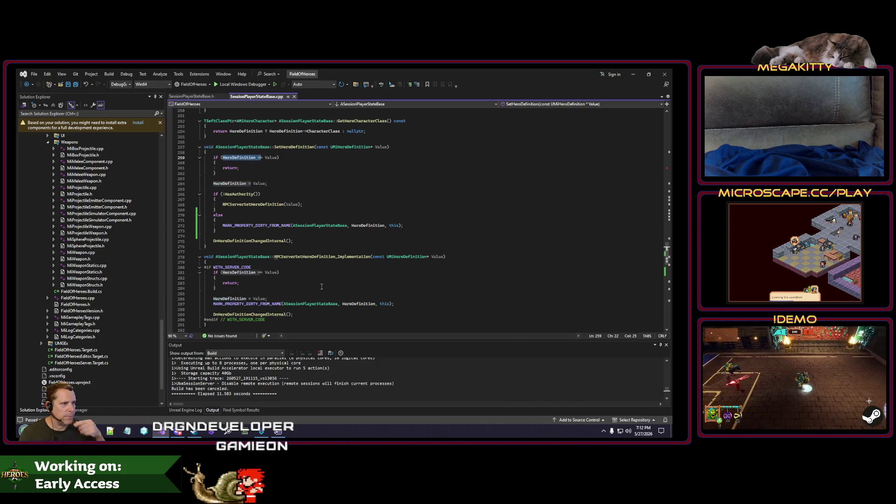
{"action": "key", "text": "ctrl+Home"}
Step through bReadyToSpawn uses back to its assignment in SetReadyToSpawn
{"action": "left_click", "coordinate": [358, 246]}
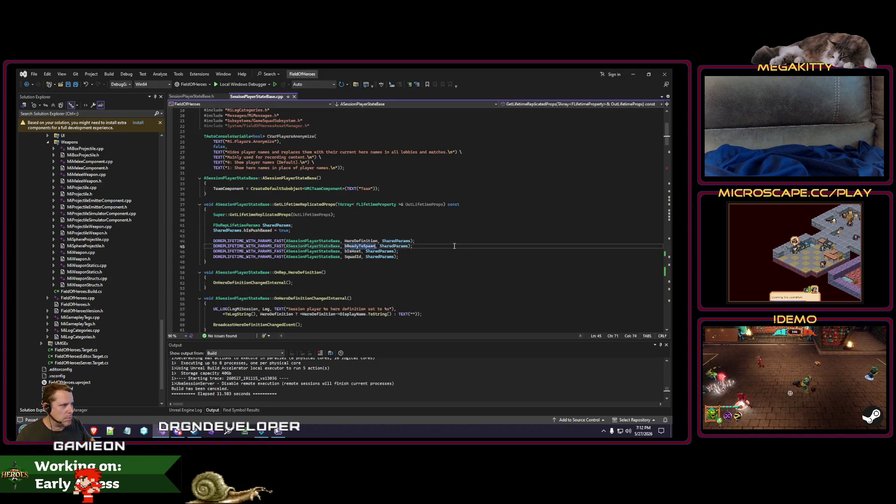
{"action": "key", "text": "ctrl+F3"}
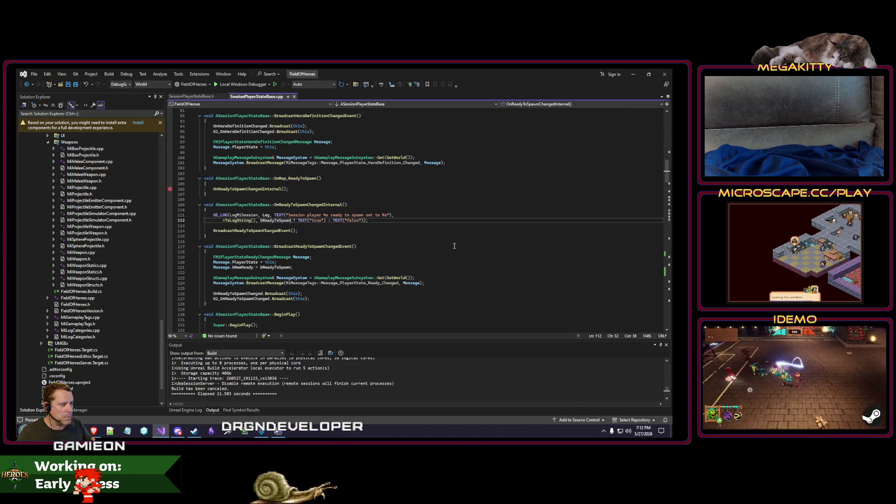
{"action": "key", "text": "ctrl+F3"}
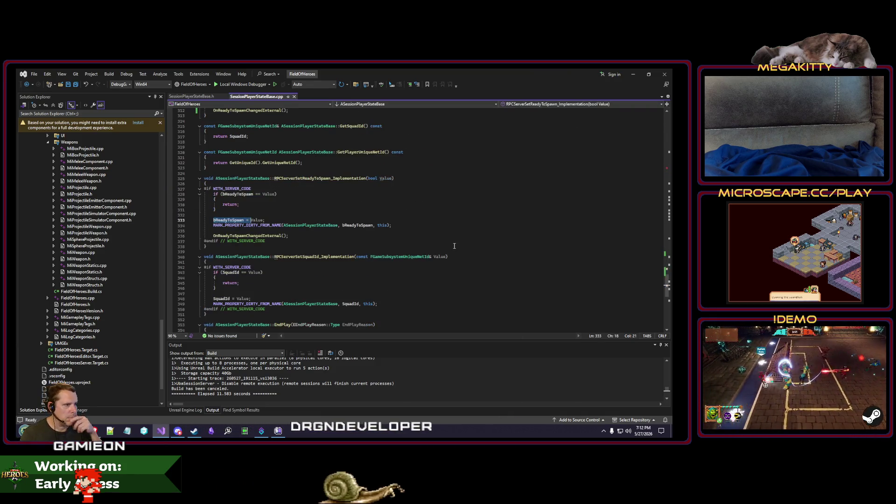
{"action": "key", "text": "ctrl+shift+F3"}
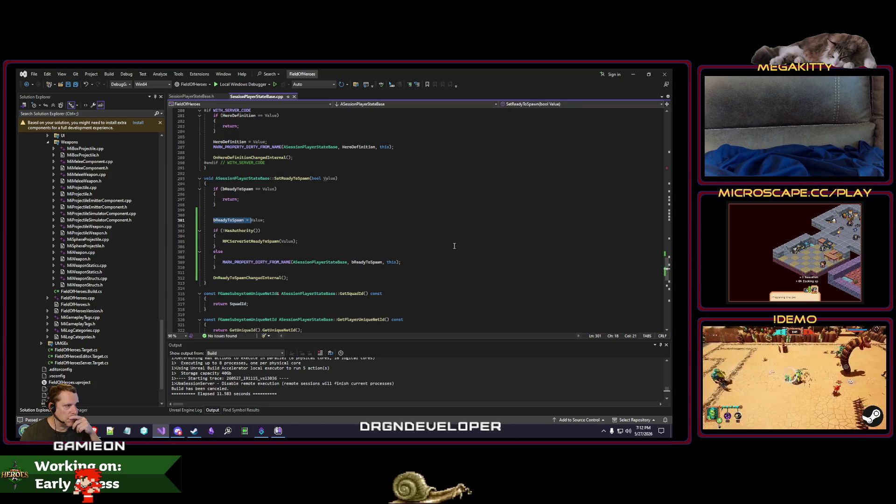
Navigate from the SquadId server implementation to where SquadId is set in BeginPlay
{"action": "scroll", "coordinate": [455, 246], "scroll_direction": "up", "scroll_amount": 5}
{"action": "scroll", "coordinate": [458, 246], "scroll_direction": "down", "scroll_amount": 10}
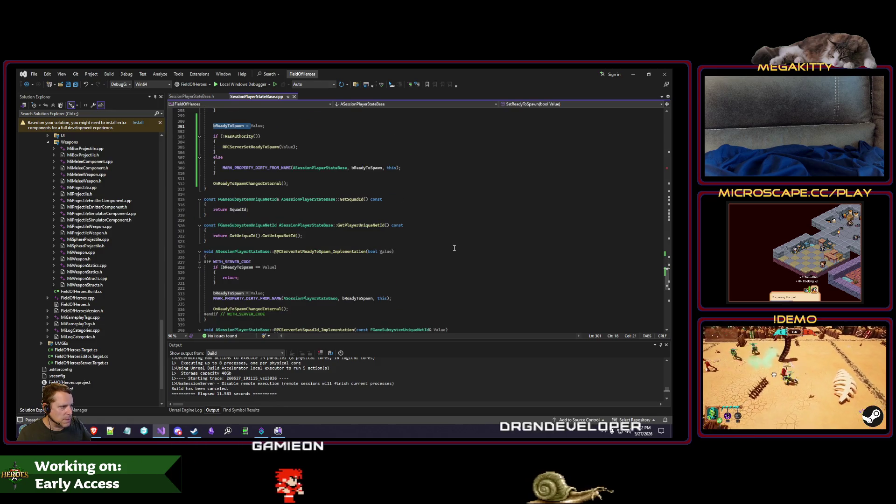
{"action": "scroll", "coordinate": [454, 248], "scroll_direction": "down", "scroll_amount": 6}
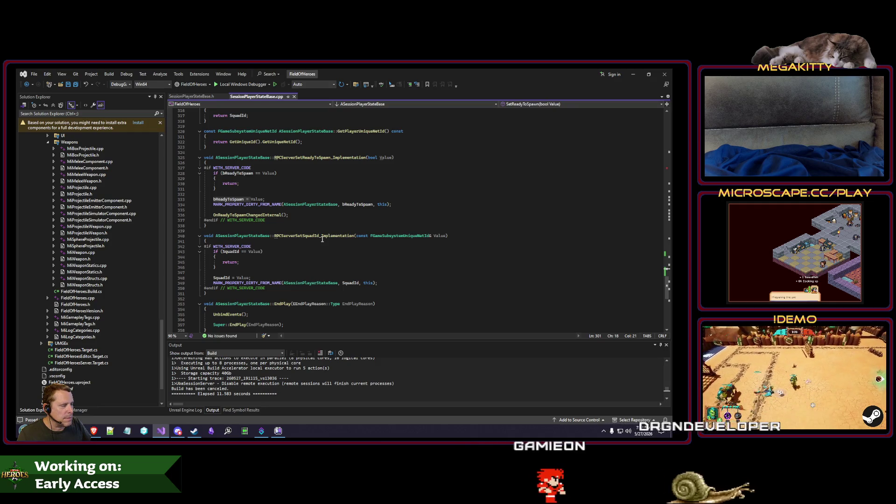
{"action": "scroll", "coordinate": [318, 239], "scroll_direction": "down", "scroll_amount": 1}
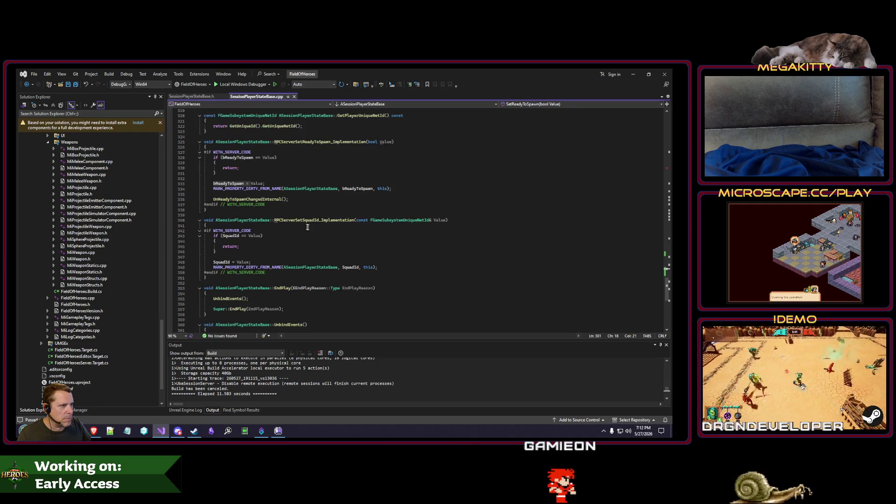
{"action": "left_click", "coordinate": [237, 262]}
{"action": "scroll", "coordinate": [324, 273], "scroll_direction": "down", "scroll_amount": 3}
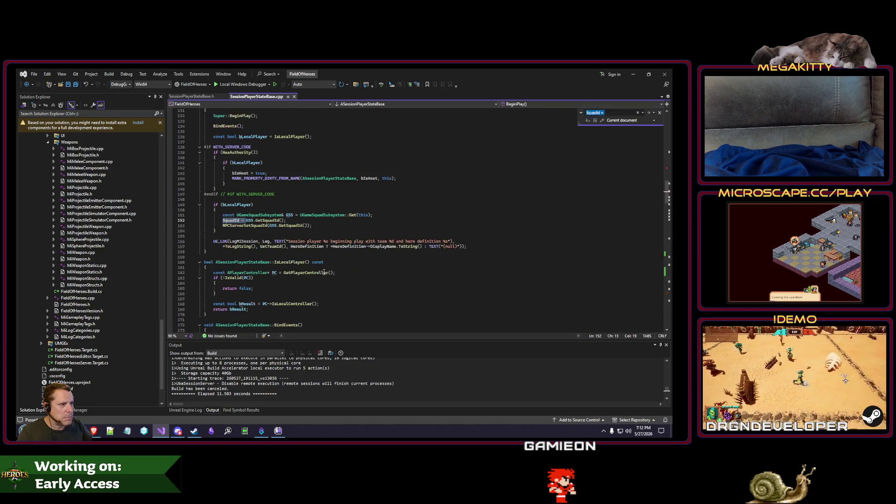
{"action": "key", "text": "ctrl+minus"}
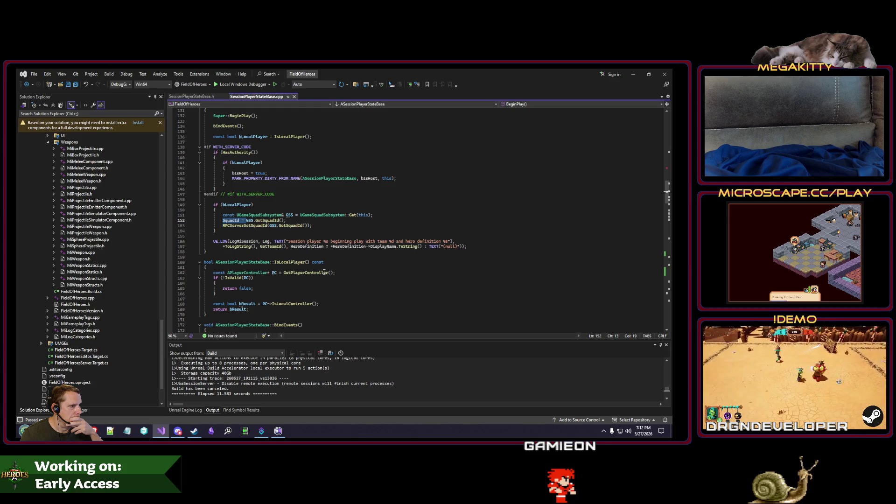
Add an if (HasAuthority()) block after the SquadId assignment in BeginPlay, checking IsHost for reference
{"action": "scroll", "coordinate": [324, 272], "scroll_direction": "up", "scroll_amount": 2}
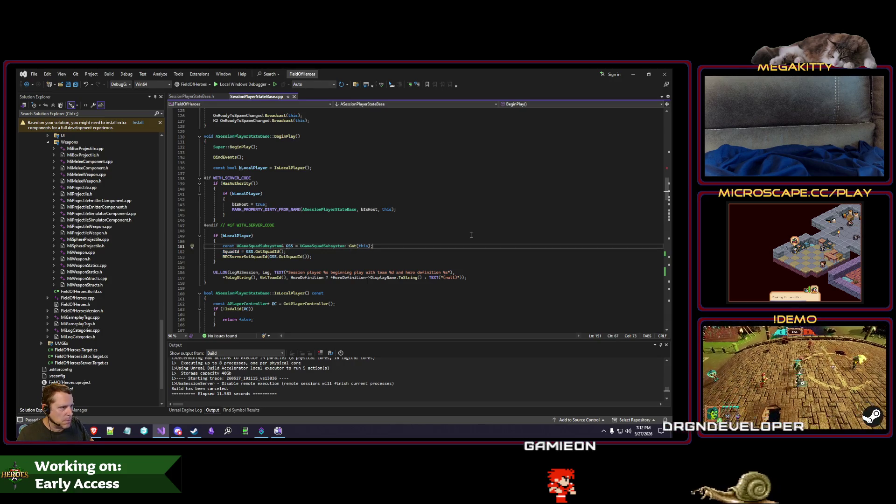
{"action": "key", "text": "Down"}
{"action": "key", "text": "Return"}
{"action": "key", "text": "Return"}
{"action": "type", "text": "if (HasAuthority"}
{"action": "key", "text": "Tab"}
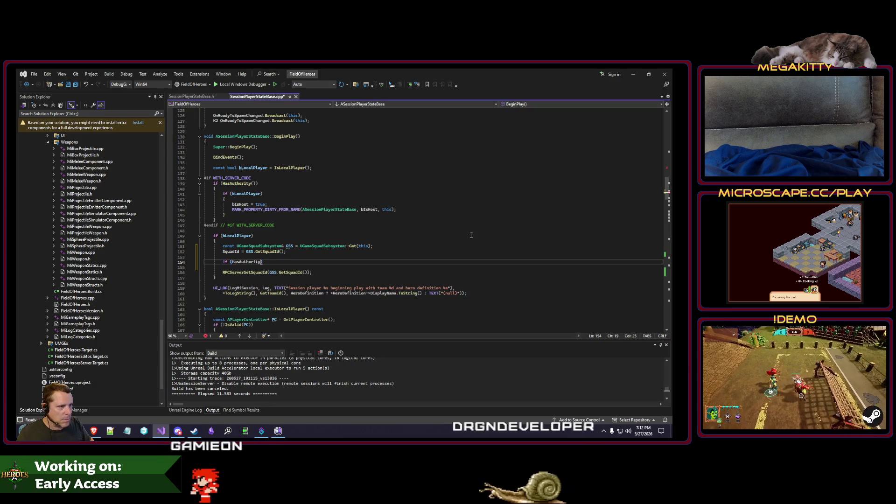
{"action": "key", "text": "ctrl+minus"}
{"action": "key", "text": "ctrl+minus"}
{"action": "key", "text": "ctrl+minus"}
{"action": "key", "text": "ctrl+minus"}
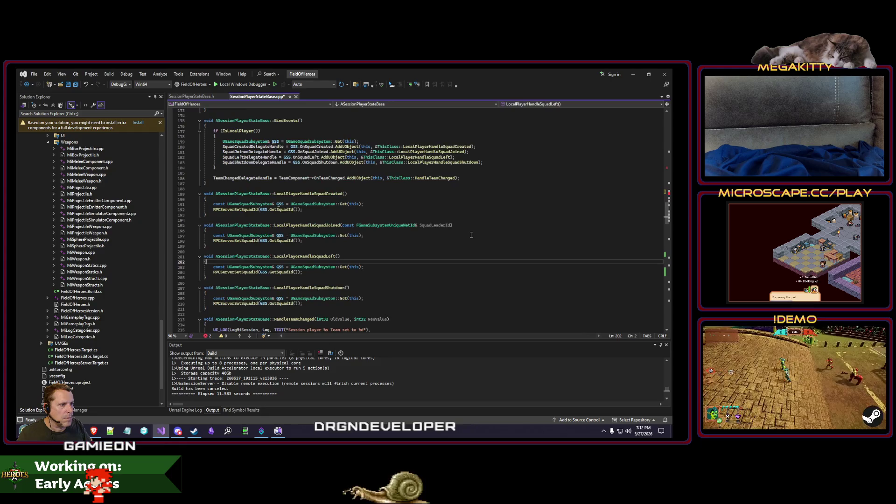
{"action": "key", "text": "ctrl+minus"}
{"action": "key", "text": "ctrl+minus"}
{"action": "key", "text": "ctrl+minus"}
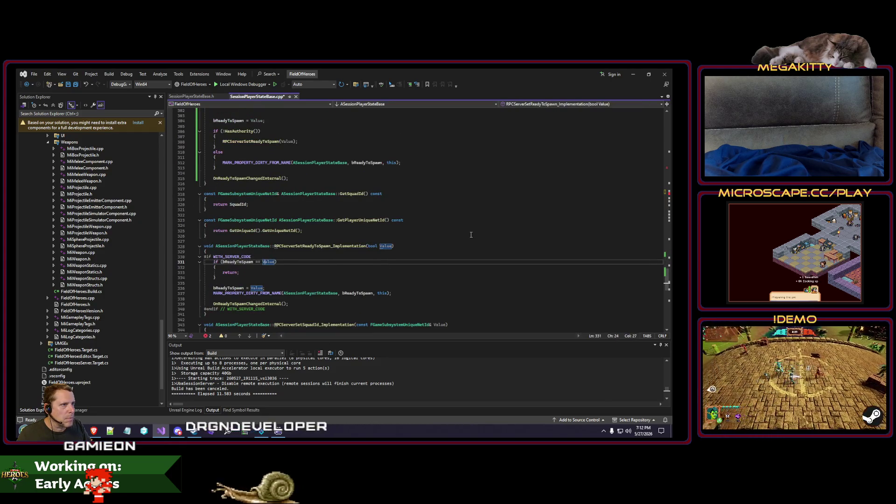
{"action": "key", "text": "ctrl+minus"}
{"action": "scroll", "coordinate": [477, 193], "scroll_direction": "up", "scroll_amount": 6}
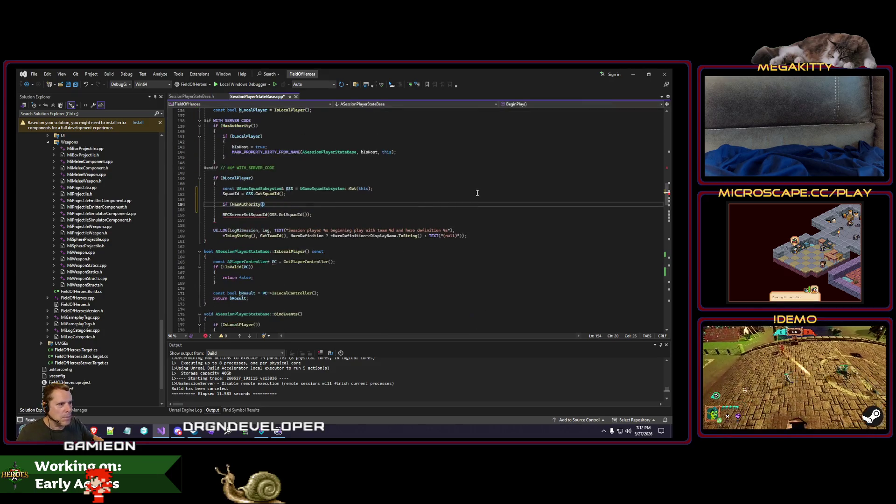
{"action": "type", "text": ")"}
{"action": "key", "text": "Return"}
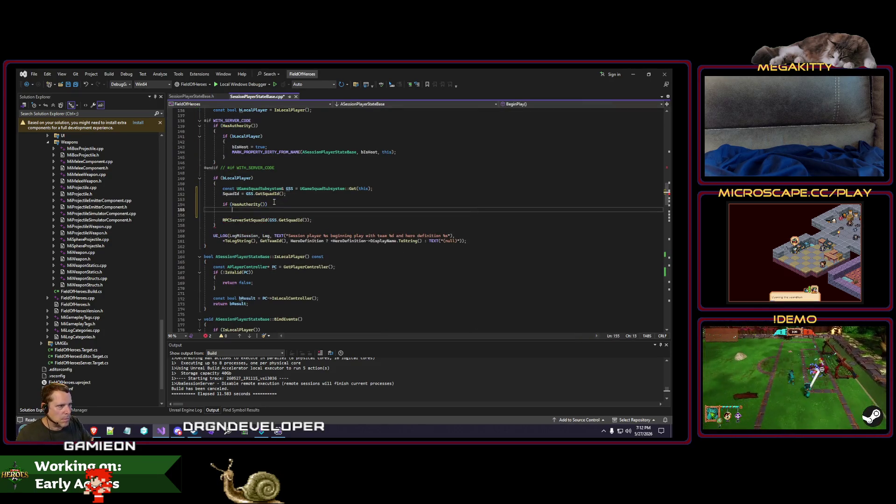
{"action": "type", "text": "{}"}
{"action": "key", "text": "Return"}
Change the RPCServerSetSquadId argument from GSS.GetSquadId() to SquadId and wrap the call in an else block
{"action": "scroll", "coordinate": [280, 206], "scroll_direction": "up", "scroll_amount": 3}
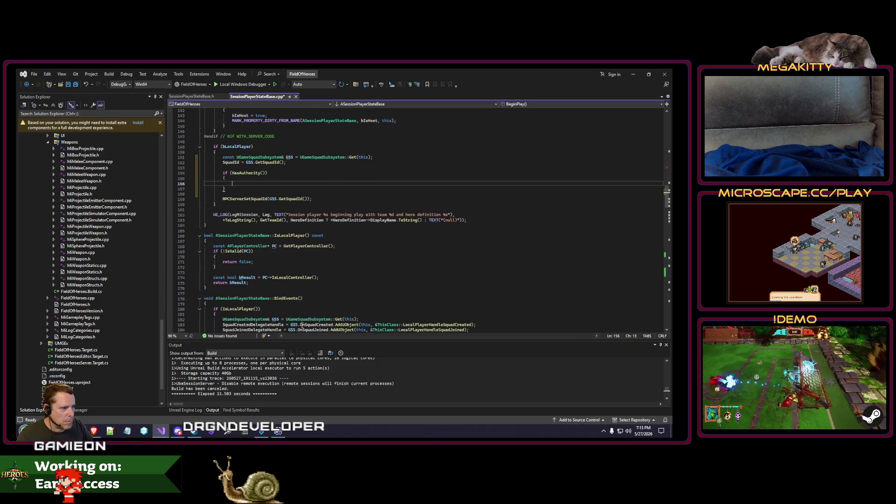
{"action": "scroll", "coordinate": [315, 261], "scroll_direction": "down", "scroll_amount": 2}
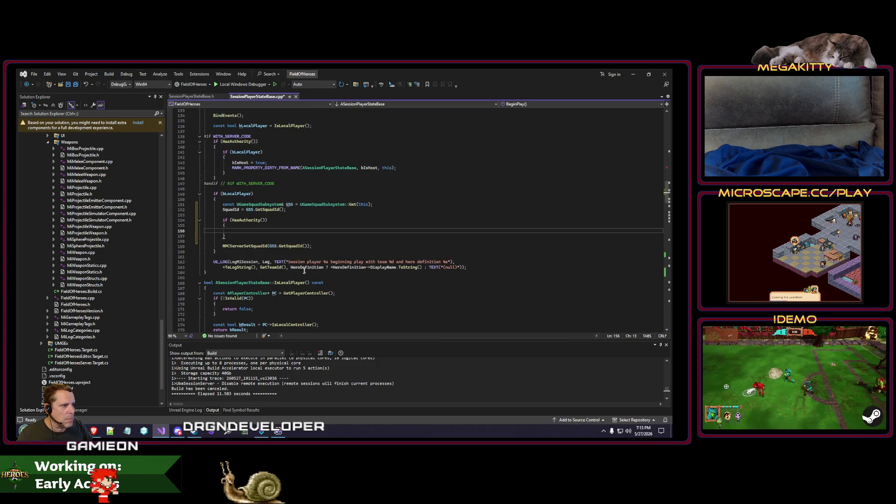
{"action": "double_click", "coordinate": [289, 246]}
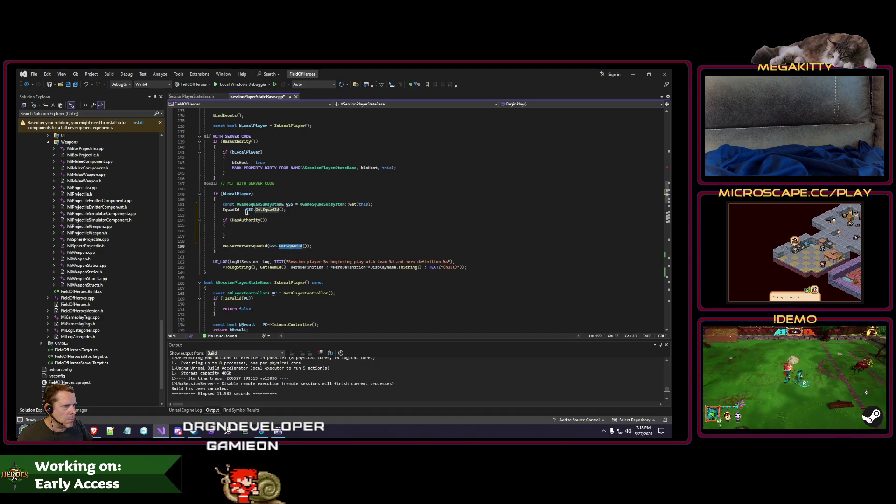
{"action": "left_click_drag", "start_coordinate": [270, 246], "coordinate": [306, 246]}
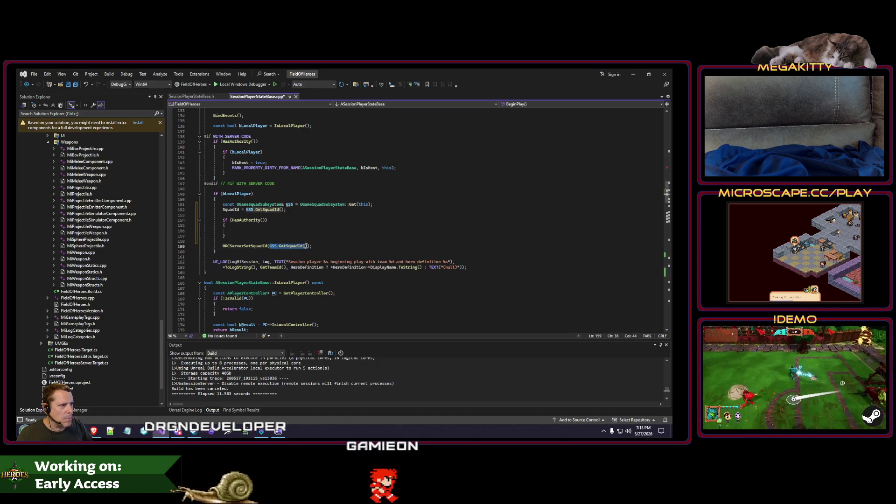
{"action": "type", "text": "SquadId"}
{"action": "key", "text": "Up"}
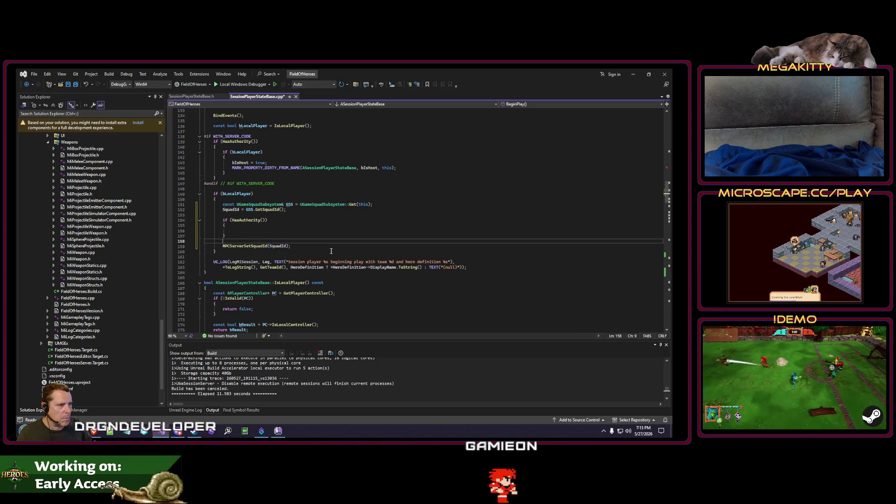
{"action": "type", "text": "else"}
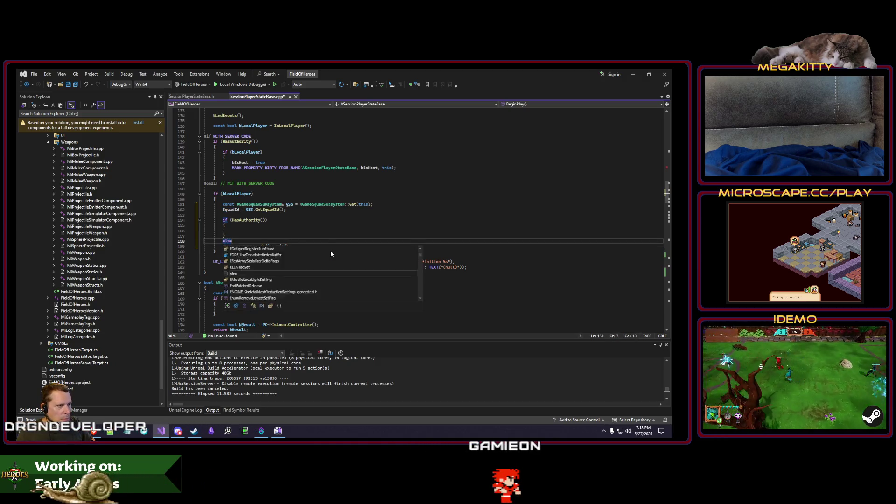
{"action": "key", "text": "Return"}
{"action": "type", "text": "{"}
{"action": "key", "text": "Down"}
{"action": "key", "text": "End"}
{"action": "key", "text": "Return"}
{"action": "key", "text": "Return"}
{"action": "type", "text": "}"}
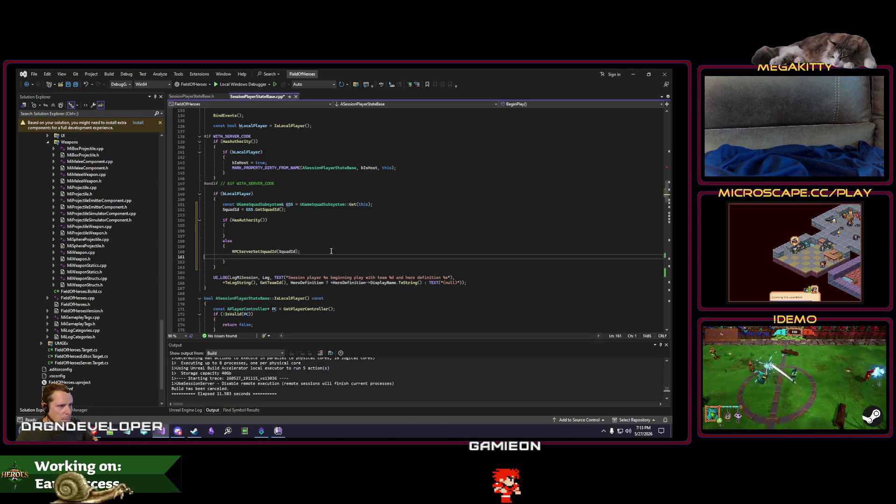
{"action": "key", "text": "BackSpace"}
Check the RPCServerSetSquadId implementation's SquadId dirtying line, then return to BeginPlay's squad code
{"action": "key", "text": "ctrl+f"}
{"action": "key", "text": "Return"}
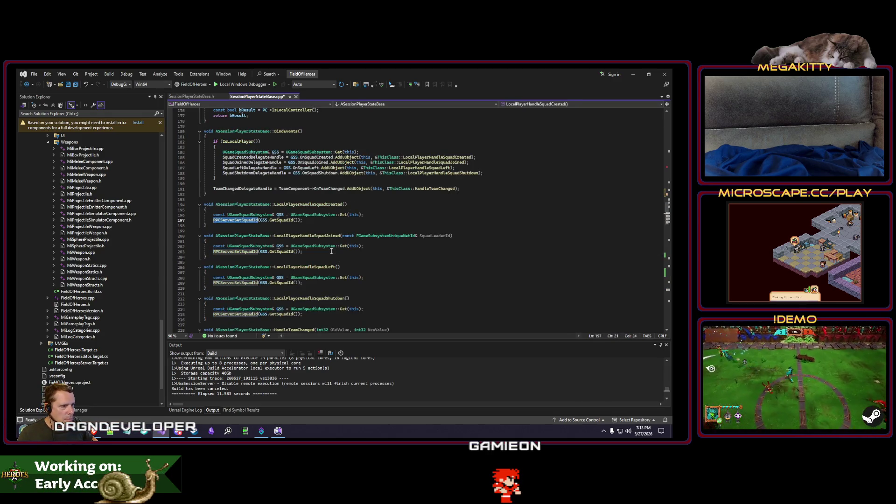
{"action": "key", "text": "F3"}
{"action": "key", "text": "F3"}
{"action": "key", "text": "Down"}
{"action": "key", "text": "Down"}
{"action": "key", "text": "Down"}
{"action": "key", "text": "End"}
{"action": "key", "text": "ctrl+minus"}
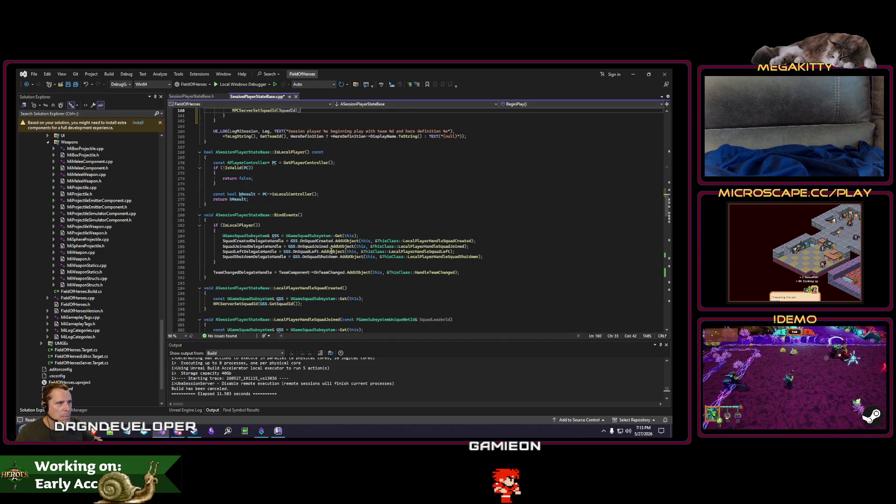
{"action": "scroll", "coordinate": [331, 251], "scroll_direction": "up", "scroll_amount": 6}
{"action": "key", "text": "Up"}
{"action": "key", "text": "Up"}
{"action": "key", "text": "Up"}
{"action": "key", "text": "End"}
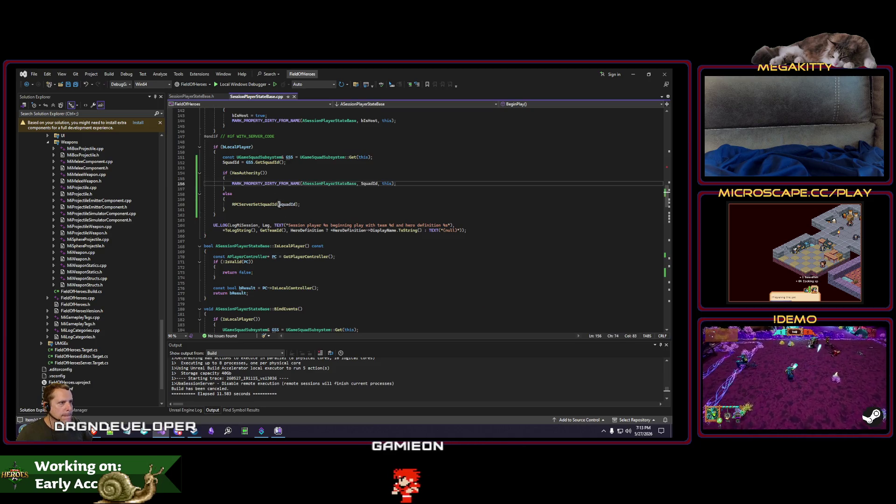
{"action": "left_click", "coordinate": [255, 168]}
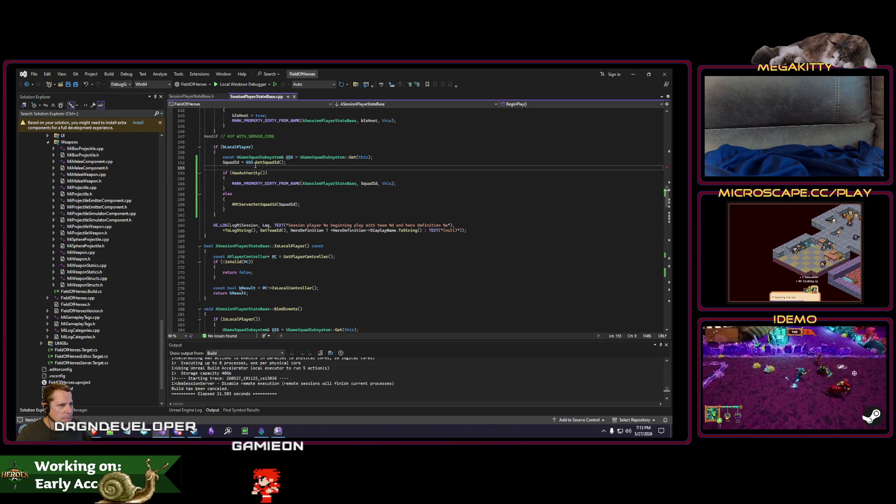
{"action": "scroll", "coordinate": [255, 166], "scroll_direction": "up", "scroll_amount": 4}
In SetHeroDefinition, put the HeroDefinition dirty-marking line under authority and RPCServerSetHeroDefinition in the else
{"action": "mouse_move", "coordinate": [290, 183]}
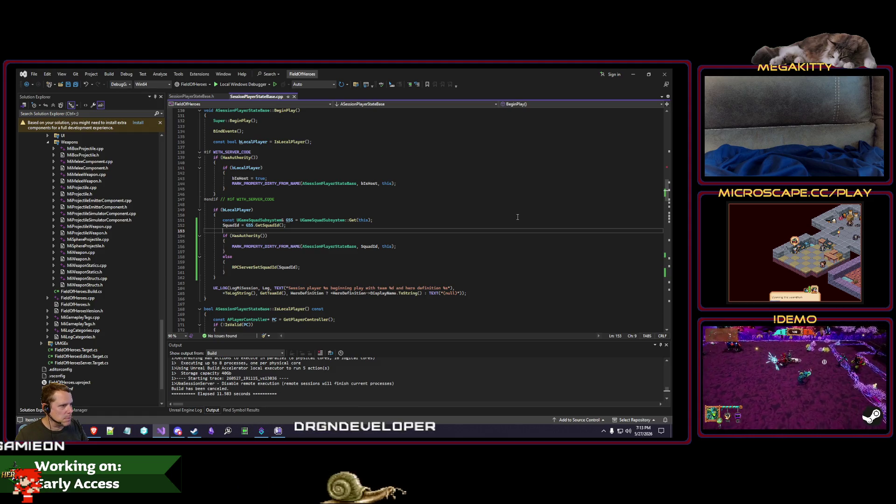
{"action": "key", "text": "Down"}
{"action": "key", "text": "Down"}
{"action": "key", "text": "Down"}
{"action": "key", "text": "ctrl+f"}
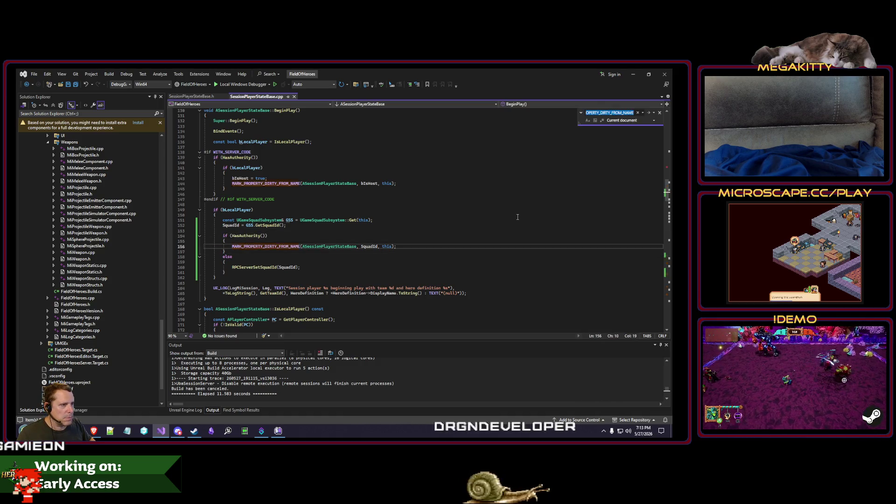
{"action": "key", "text": "Return"}
{"action": "key", "text": "Escape"}
{"action": "key", "text": "ctrl+x"}
{"action": "key", "text": "Up"}
{"action": "key", "text": "Up"}
{"action": "key", "text": "Up"}
{"action": "key", "text": "ctrl+v"}
{"action": "key", "text": "ctrl+x"}
{"action": "key", "text": "Down"}
{"action": "key", "text": "Down"}
{"action": "key", "text": "Down"}
{"action": "key", "text": "ctrl+v"}
{"action": "key", "text": "Up"}
{"action": "key", "text": "Up"}
{"action": "key", "text": "Up"}
In SetReadyToSpawn, remove the '!' from HasAuthority and swap the dirty-marking line and RPCServerSetReadyToSpawn
{"action": "key", "text": "F3"}
{"action": "key", "text": "F3"}
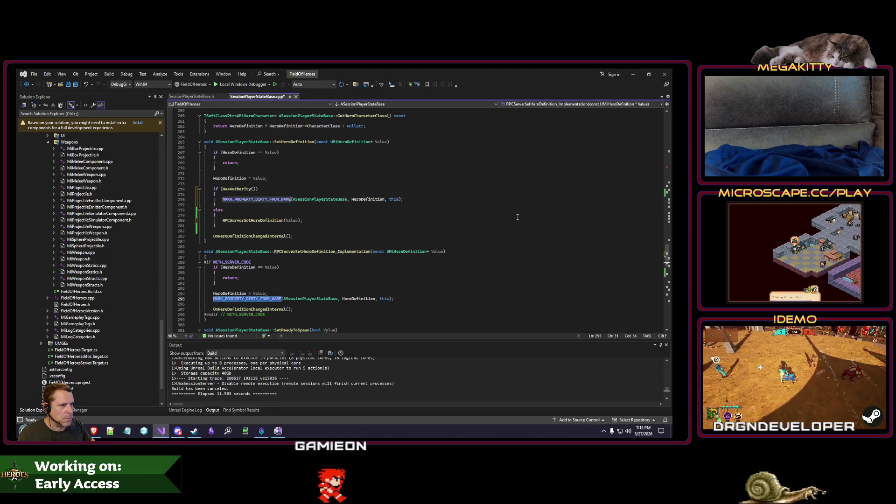
{"action": "key", "text": "F3"}
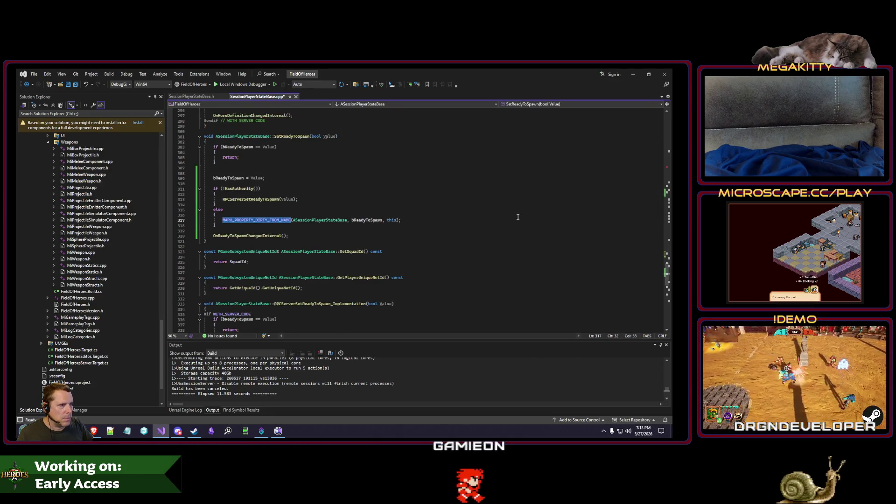
{"action": "left_click", "coordinate": [223, 188]}
{"action": "key", "text": "BackSpace"}
{"action": "key", "text": "Down"}
{"action": "key", "text": "Down"}
{"action": "key", "text": "Down"}
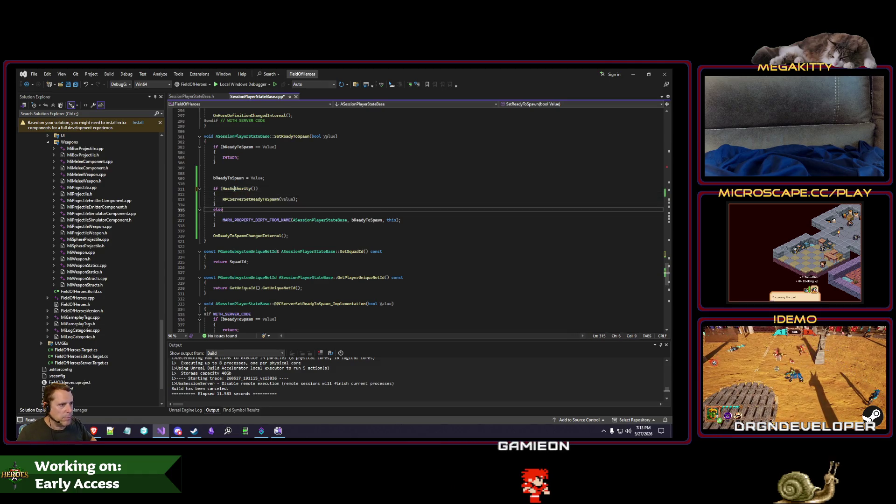
{"action": "key", "text": "Down"}
{"action": "key", "text": "ctrl+x"}
{"action": "key", "text": "Up"}
{"action": "key", "text": "Up"}
{"action": "key", "text": "Up"}
{"action": "key", "text": "ctrl+v"}
{"action": "key", "text": "ctrl+x"}
{"action": "key", "text": "Down"}
{"action": "key", "text": "Down"}
Start a build of the project and check the MARK_PROPERTY_DIRTY_FROM_NAME occurrence at line 342
{"action": "key", "text": "ctrl+shift+b"}
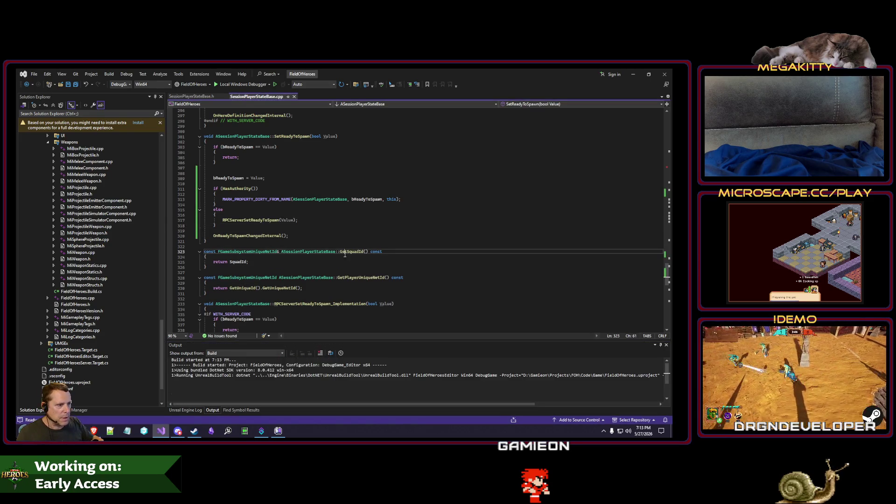
{"action": "key", "text": "F3"}
{"action": "left_click", "coordinate": [333, 273]}
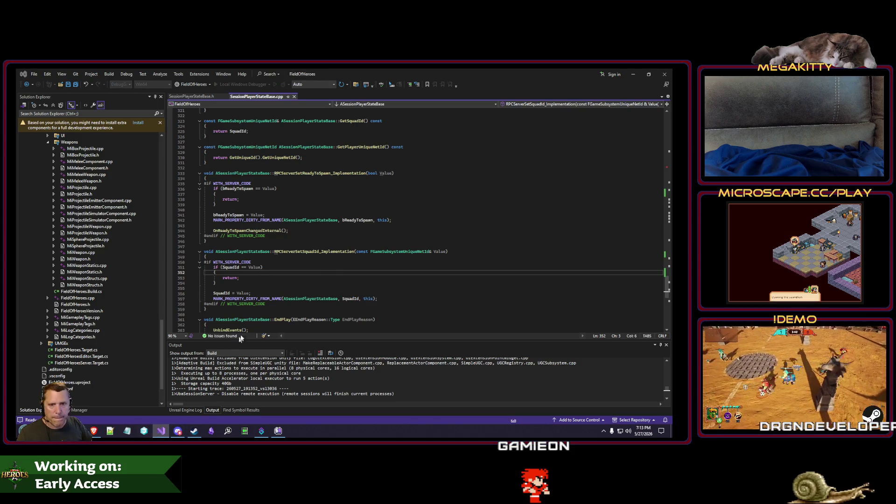
{"action": "key", "text": "alt+Tab"}
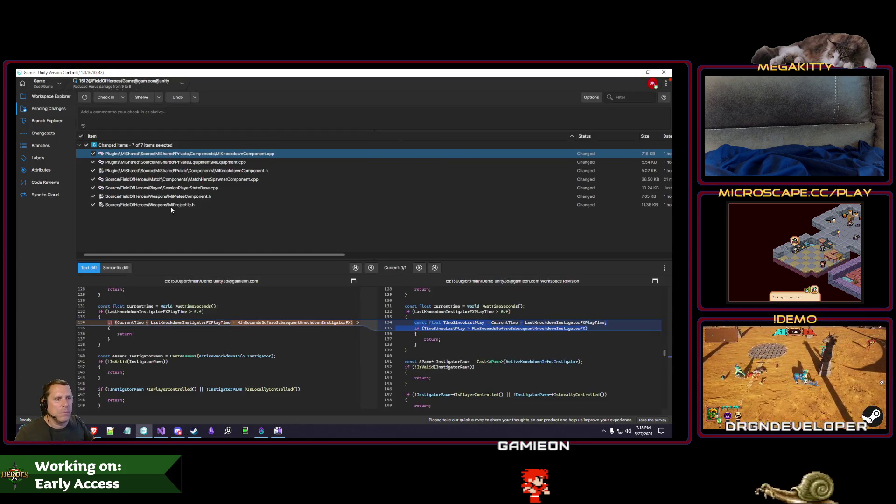
Review SessionPlayerStateBase.cpp's five diff differences with the Next/Previous arrows, then minimize version control
{"action": "left_click", "coordinate": [197, 188]}
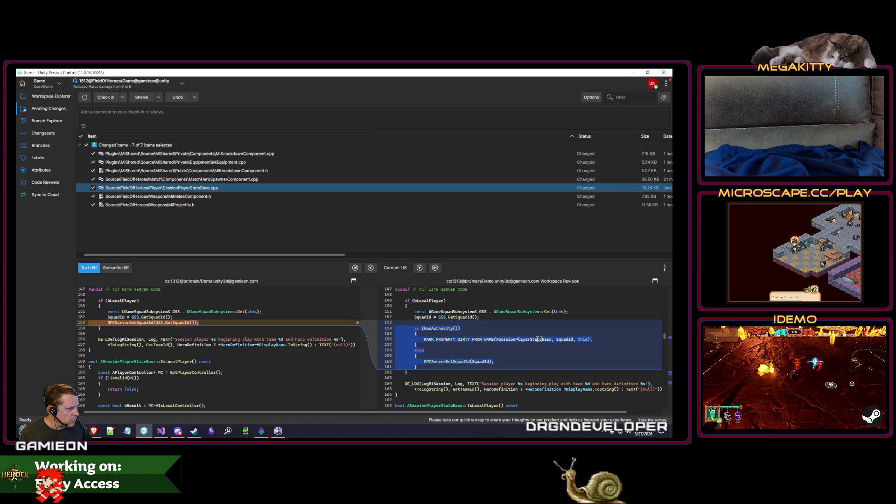
{"action": "left_click", "coordinate": [419, 268]}
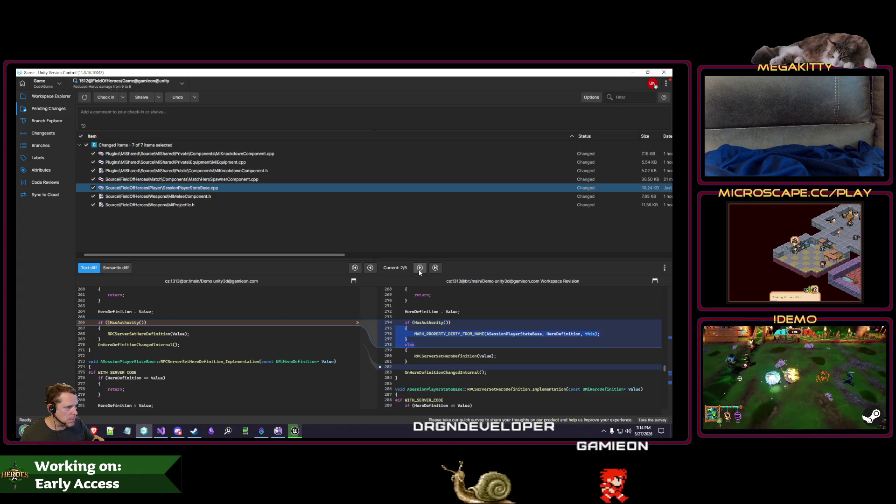
{"action": "left_click", "coordinate": [420, 269]}
{"action": "left_click", "coordinate": [419, 268]}
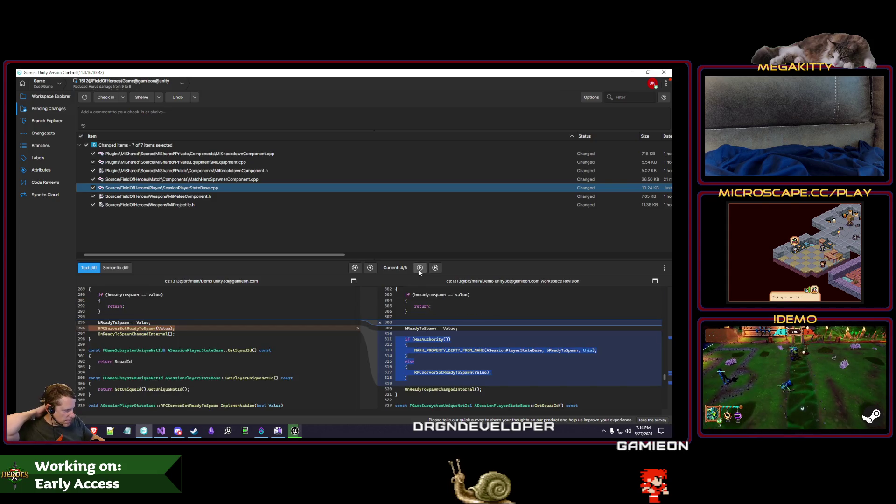
{"action": "left_click", "coordinate": [370, 267]}
{"action": "left_click", "coordinate": [370, 267]}
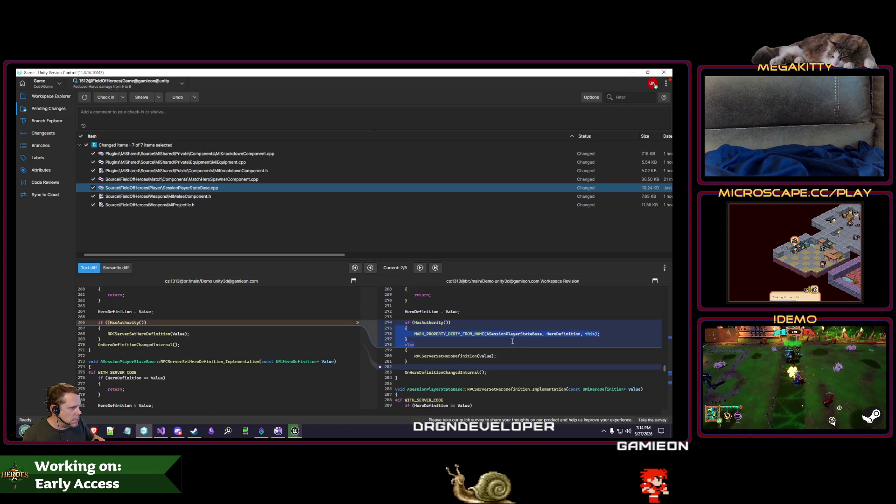
{"action": "left_click", "coordinate": [419, 268]}
{"action": "left_click", "coordinate": [420, 268]}
{"action": "left_click", "coordinate": [419, 267]}
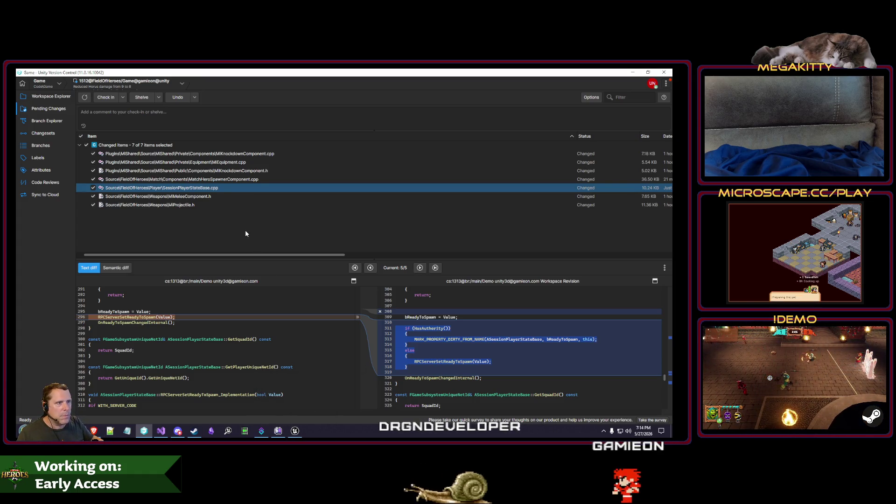
{"action": "left_click", "coordinate": [635, 72]}
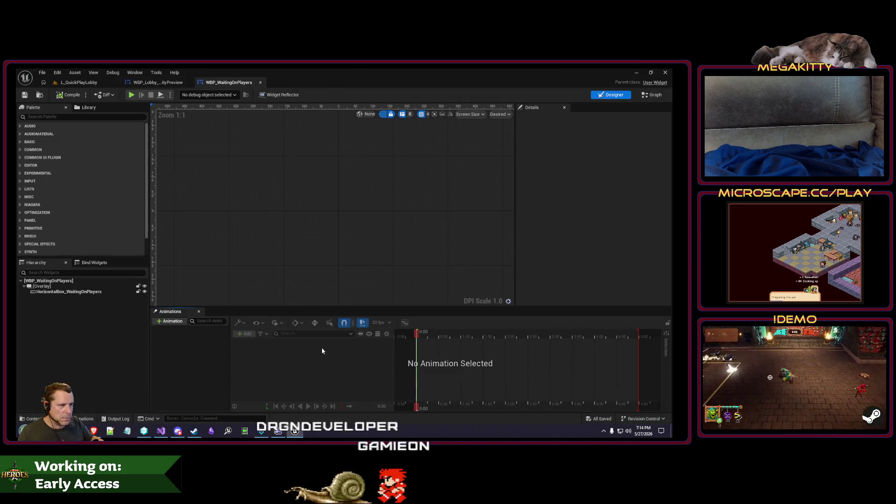
Inspect ShowAbilityReel in the WBP_Lobby_AbilityPreview graph, then open L_QuickPlayLobby's Play options menu
{"action": "left_click", "coordinate": [157, 82]}
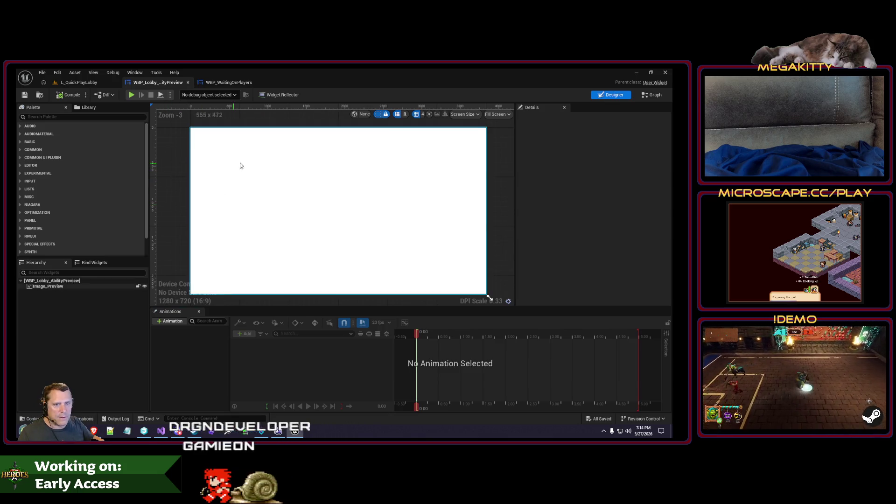
{"action": "left_click", "coordinate": [652, 95]}
{"action": "scroll", "coordinate": [330, 256], "scroll_direction": "down", "scroll_amount": 1}
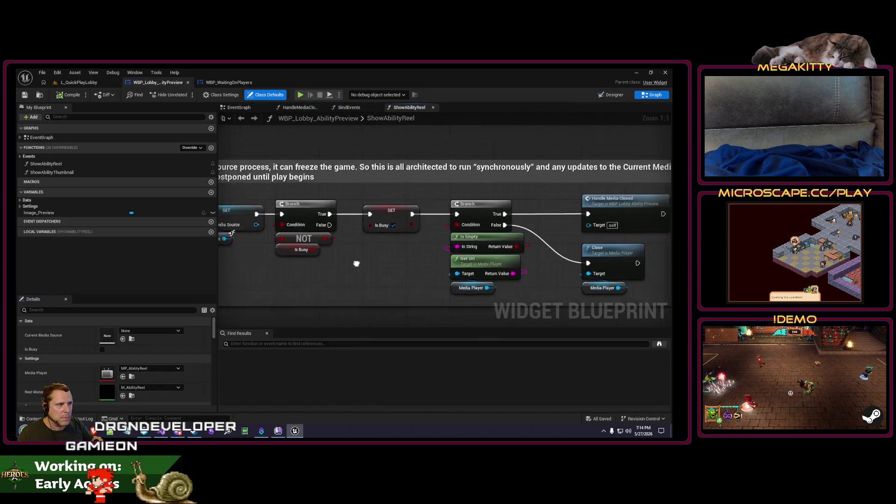
{"action": "left_click", "coordinate": [68, 165]}
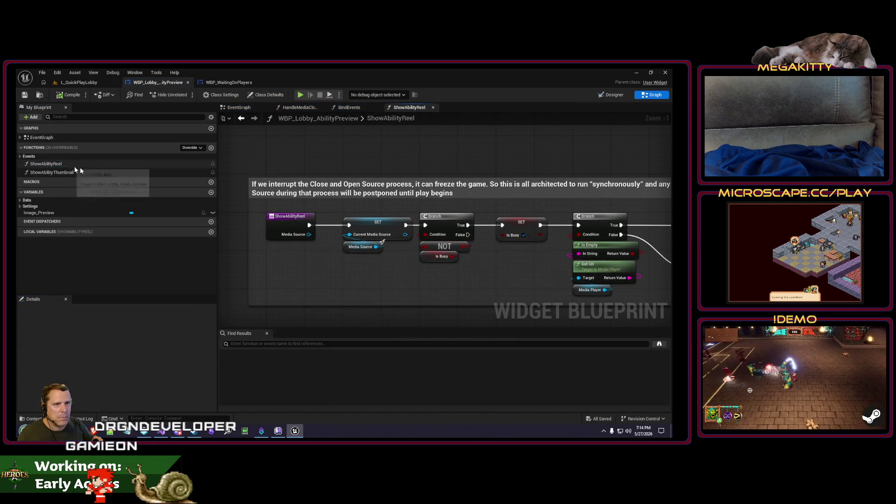
{"action": "left_click", "coordinate": [60, 167]}
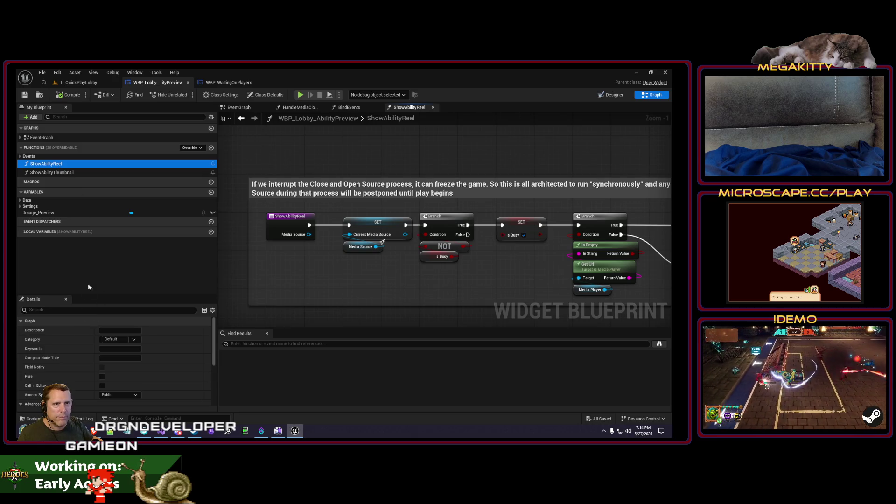
{"action": "left_click", "coordinate": [77, 164], "text": "ctrl"}
{"action": "right_click", "coordinate": [310, 228]}
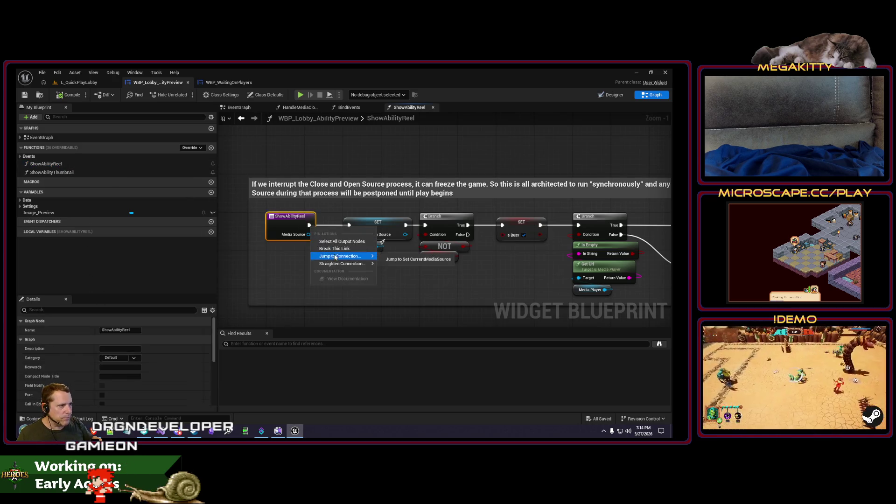
{"action": "left_click", "coordinate": [331, 252]}
{"action": "left_click", "coordinate": [79, 82]}
{"action": "left_click", "coordinate": [239, 95]}
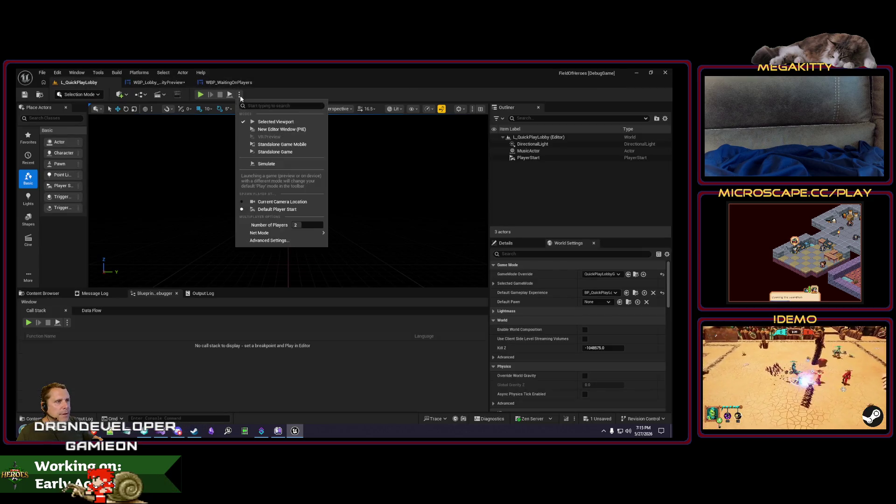
Play the lobby, toggle READY off, stop, discard WBP_Lobby_AbilityPreview changes, and switch to Visual Studio
{"action": "left_click", "coordinate": [202, 96]}
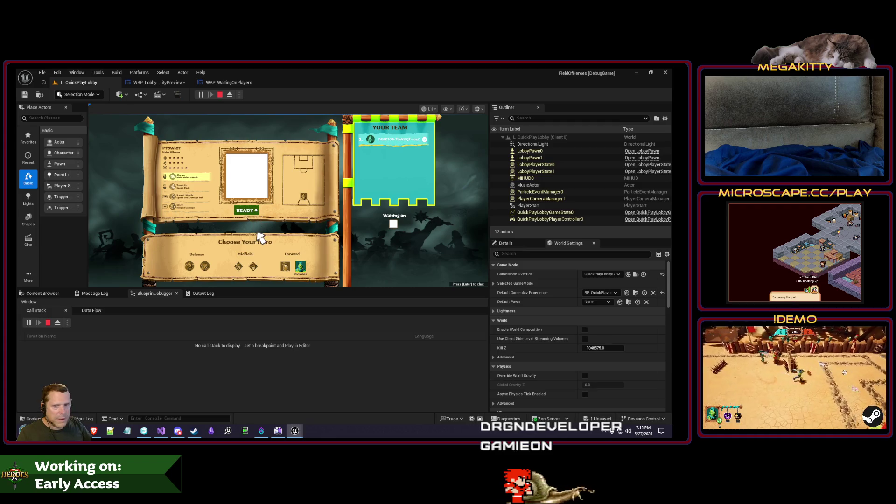
{"action": "key", "text": "alt+Tab"}
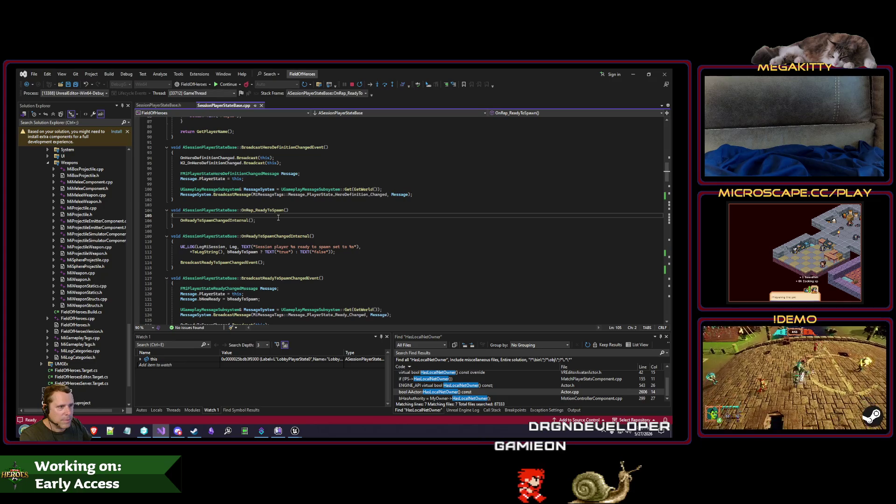
{"action": "key", "text": "alt+Tab"}
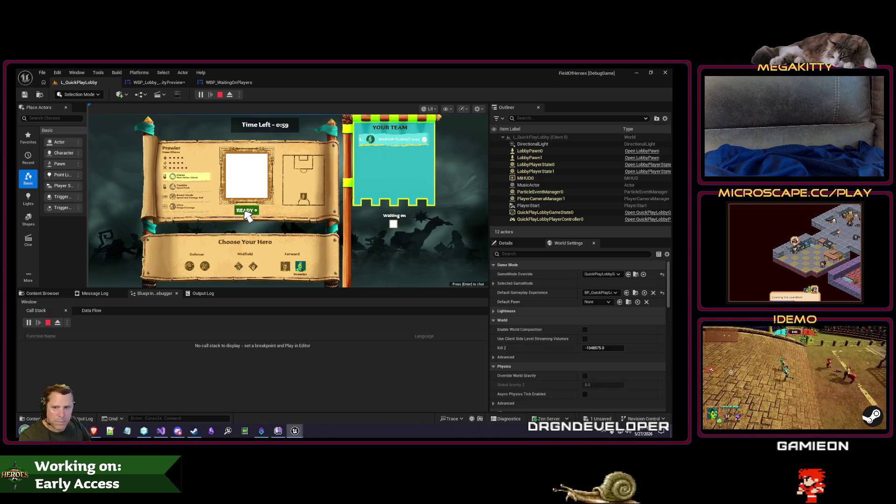
{"action": "left_click", "coordinate": [245, 213]}
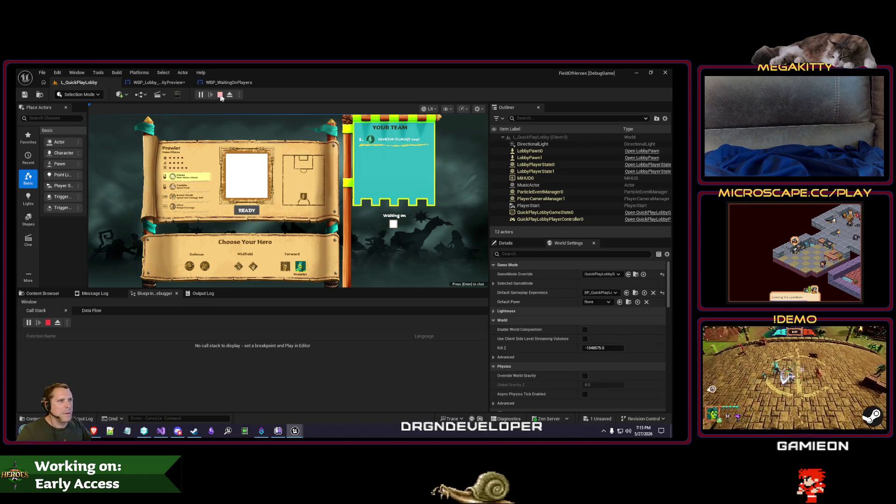
{"action": "left_click", "coordinate": [220, 95]}
{"action": "key", "text": "ctrl+shift+s"}
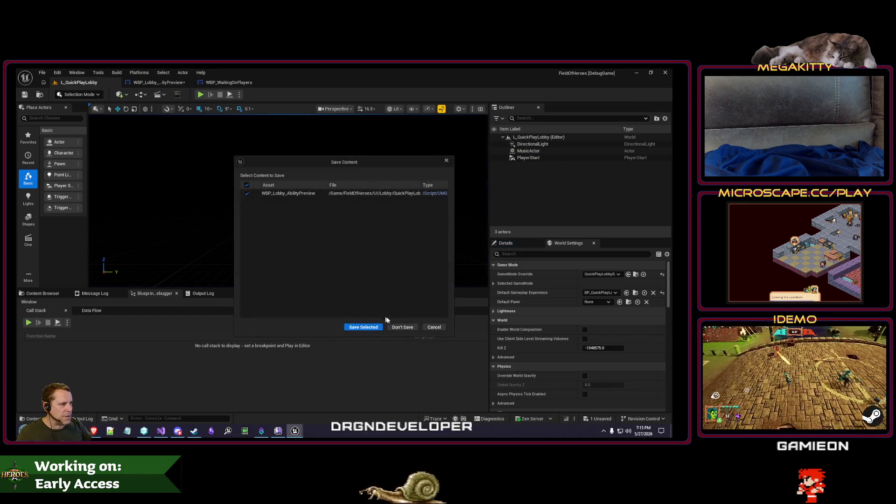
{"action": "left_click", "coordinate": [402, 327]}
{"action": "left_click", "coordinate": [144, 431]}
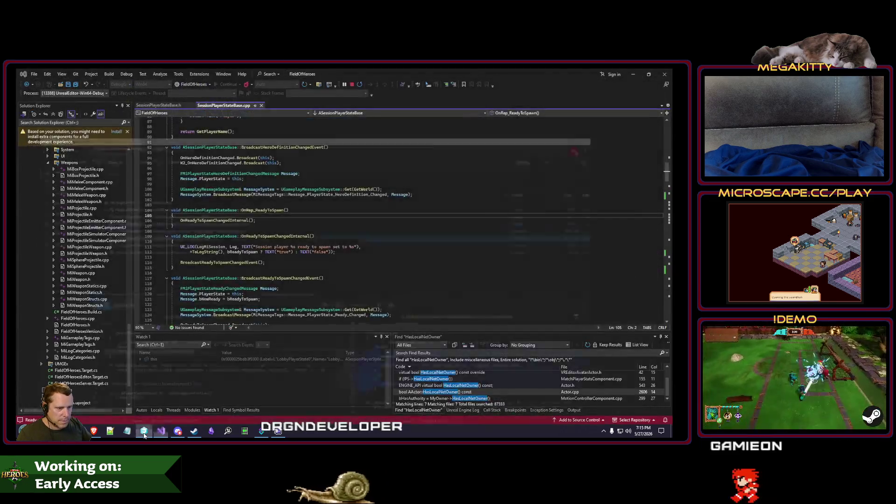
Bring Unity Version Control forward and select MiKnockdownComponent.cpp in Pending Changes
{"action": "left_click", "coordinate": [144, 432]}
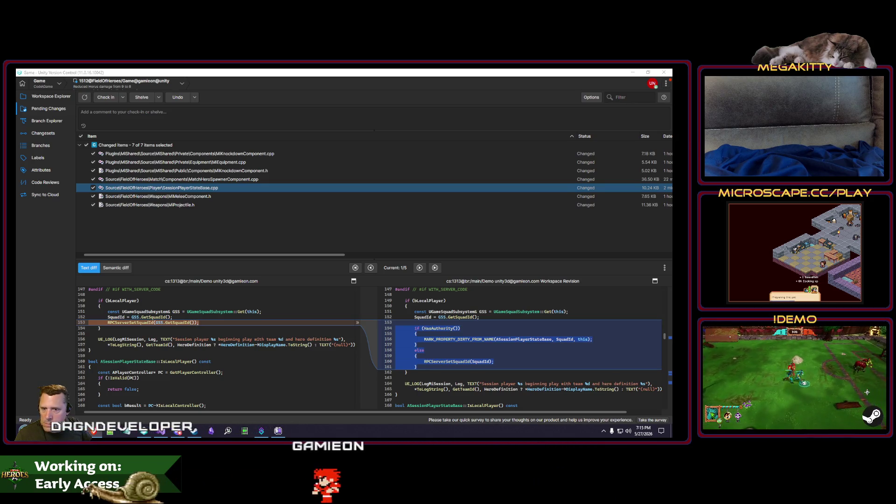
{"action": "left_click", "coordinate": [186, 153]}
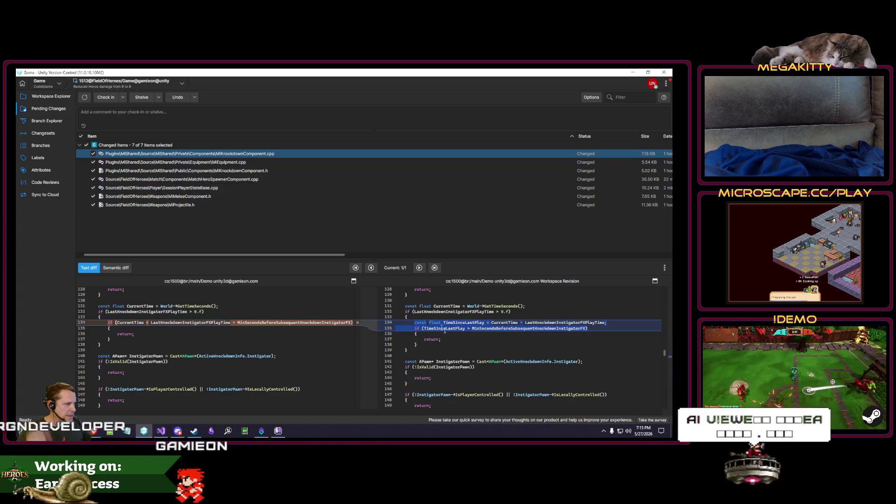
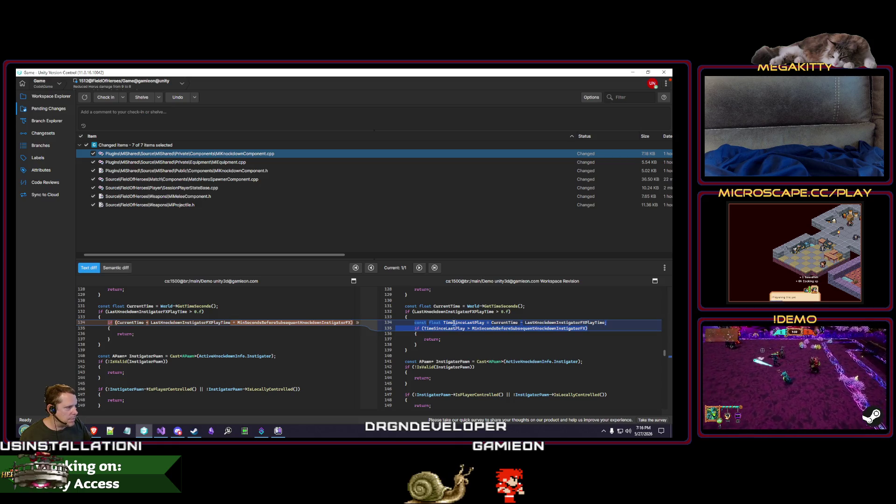
Review the MiEquipment.cpp, MiKnockdownComponent.h and MatchHeroSpawnerComponent.cpp diffs in Pending Changes
{"action": "left_click", "coordinate": [241, 164]}
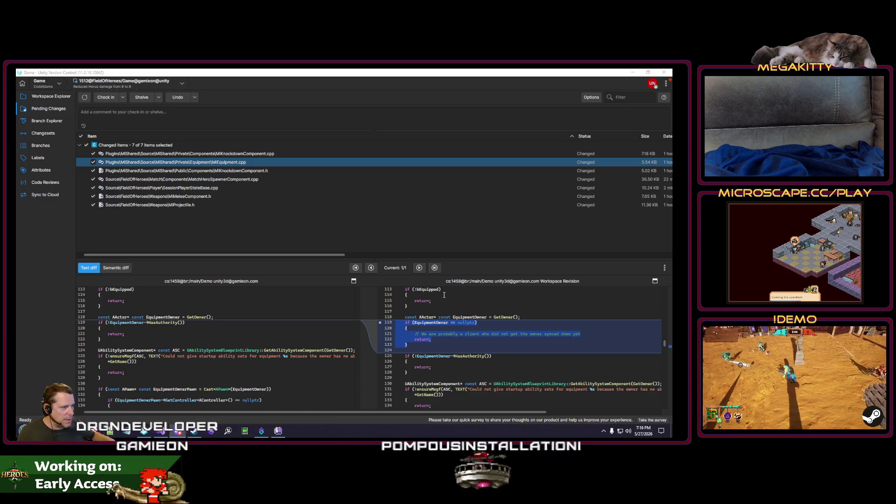
{"action": "left_click", "coordinate": [236, 171]}
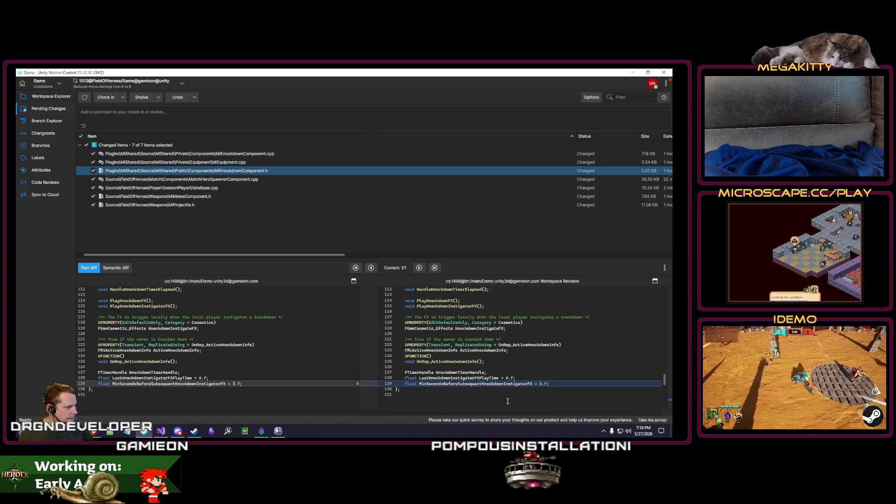
{"action": "left_click", "coordinate": [259, 180]}
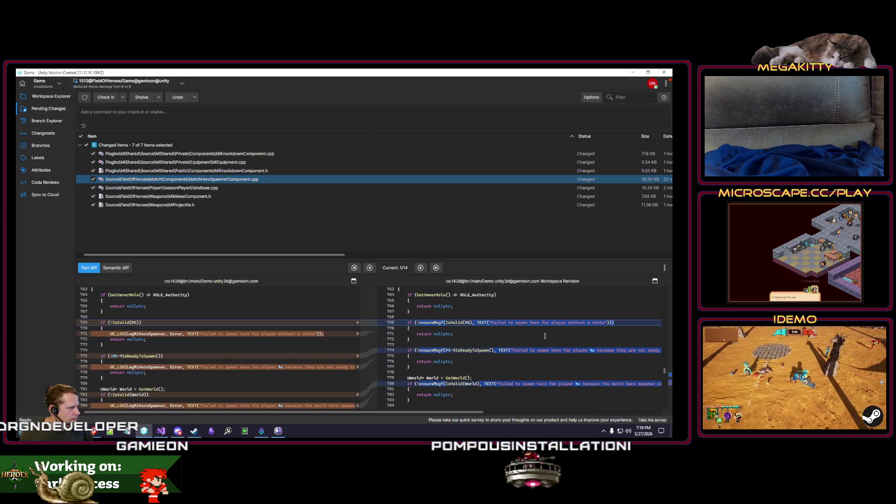
Step forward and back through the early MatchHeroSpawnerComponent.cpp differences
{"action": "scroll", "coordinate": [464, 340], "scroll_direction": "down", "scroll_amount": 3}
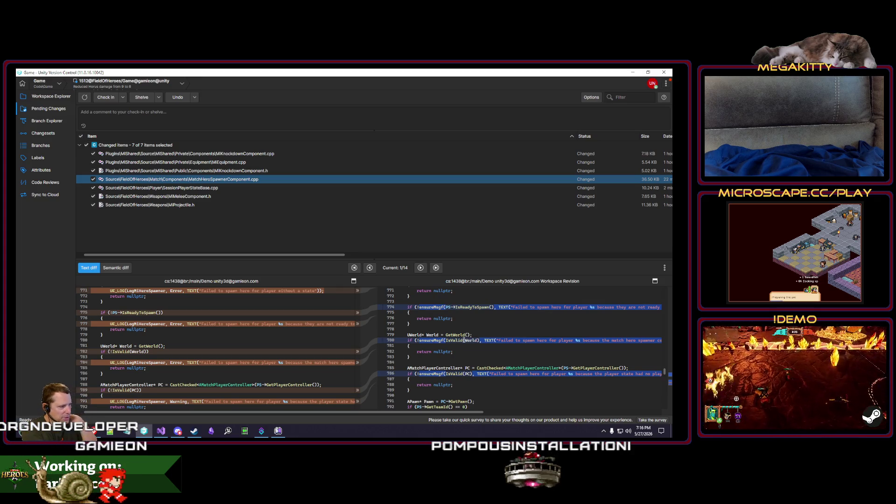
{"action": "triple_click", "coordinate": [421, 269]}
{"action": "triple_click", "coordinate": [421, 268]}
{"action": "double_click", "coordinate": [421, 268]}
{"action": "triple_click", "coordinate": [421, 268]}
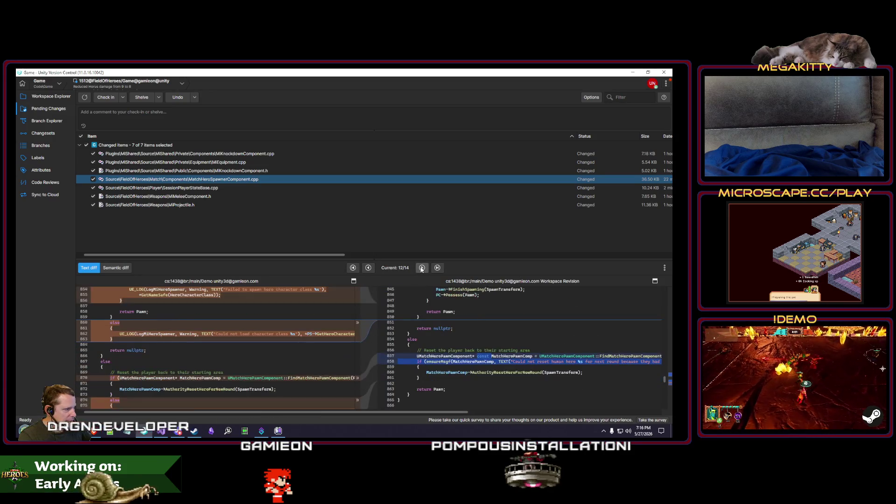
{"action": "triple_click", "coordinate": [369, 267]}
{"action": "triple_click", "coordinate": [368, 267]}
{"action": "triple_click", "coordinate": [368, 268]}
{"action": "double_click", "coordinate": [368, 268]}
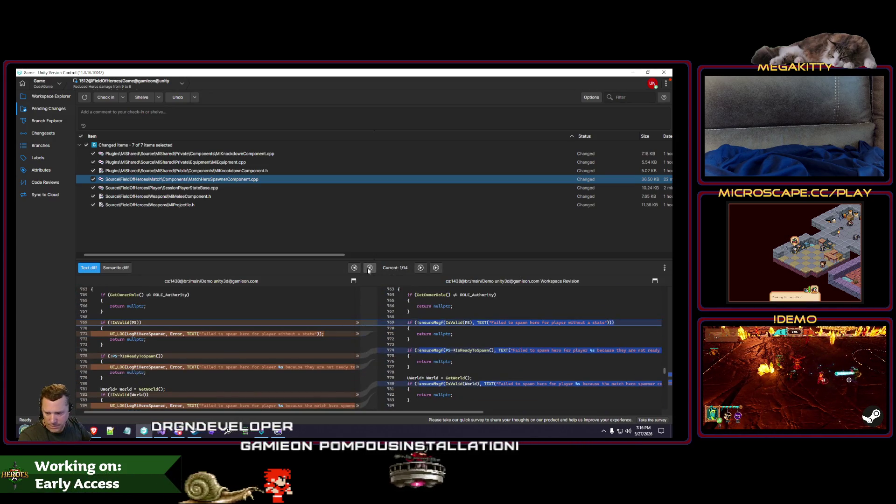
Advance to MatchHeroSpawnerComponent.cpp difference 14/14, then view the SessionPlayerStateBase.cpp diff
{"action": "left_click", "coordinate": [420, 268]}
{"action": "left_click", "coordinate": [421, 268]}
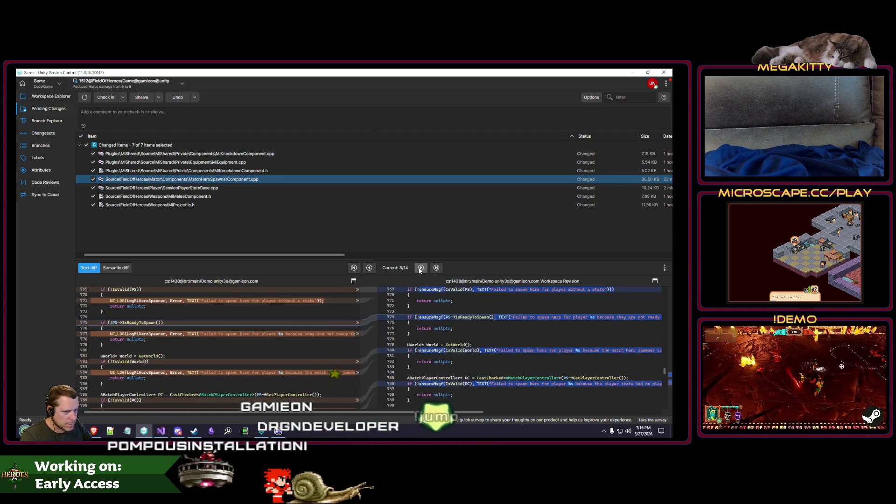
{"action": "left_click", "coordinate": [421, 269]}
{"action": "left_click", "coordinate": [421, 268]}
{"action": "left_click", "coordinate": [421, 268]}
{"action": "left_click", "coordinate": [420, 268]}
{"action": "left_click", "coordinate": [420, 269]}
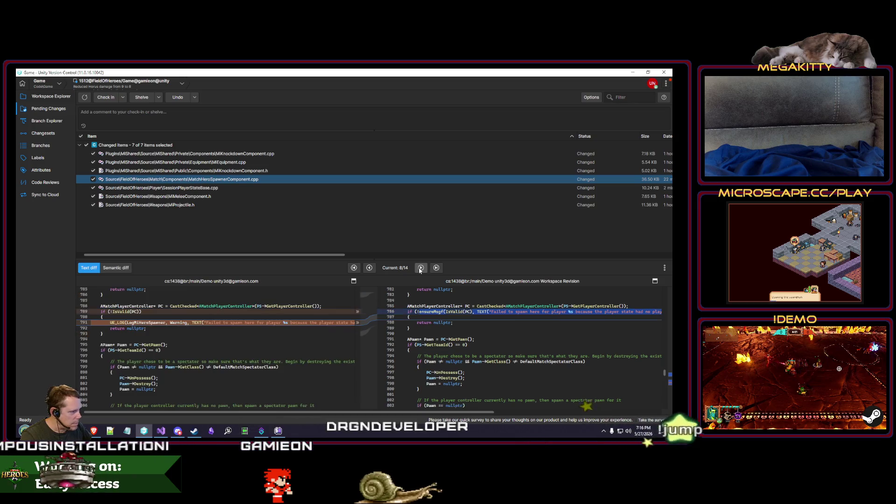
{"action": "left_click", "coordinate": [420, 268]}
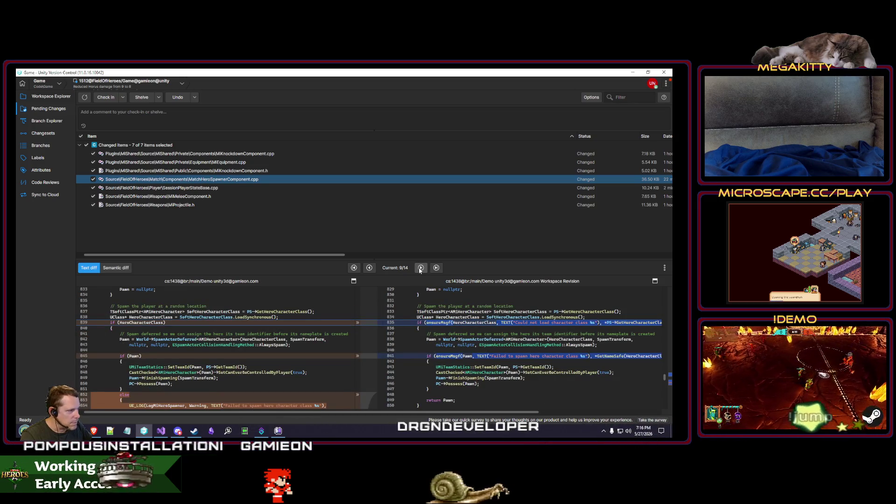
{"action": "left_click", "coordinate": [420, 269]}
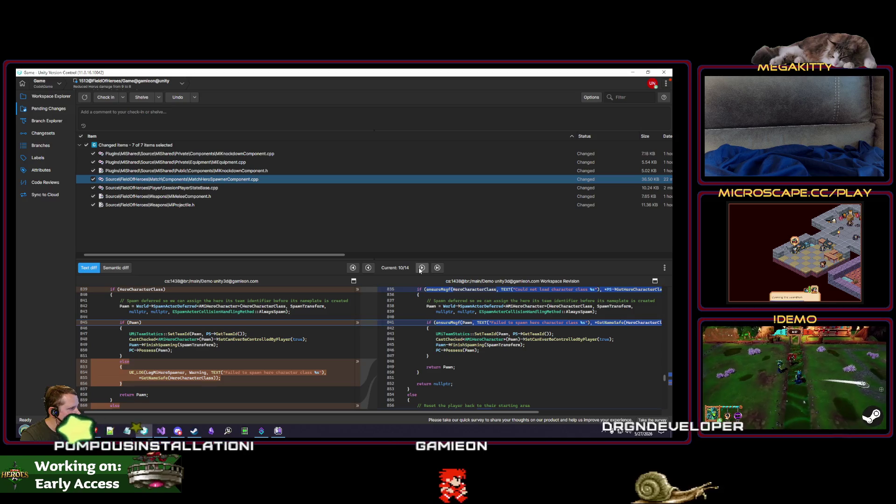
{"action": "left_click", "coordinate": [421, 268]}
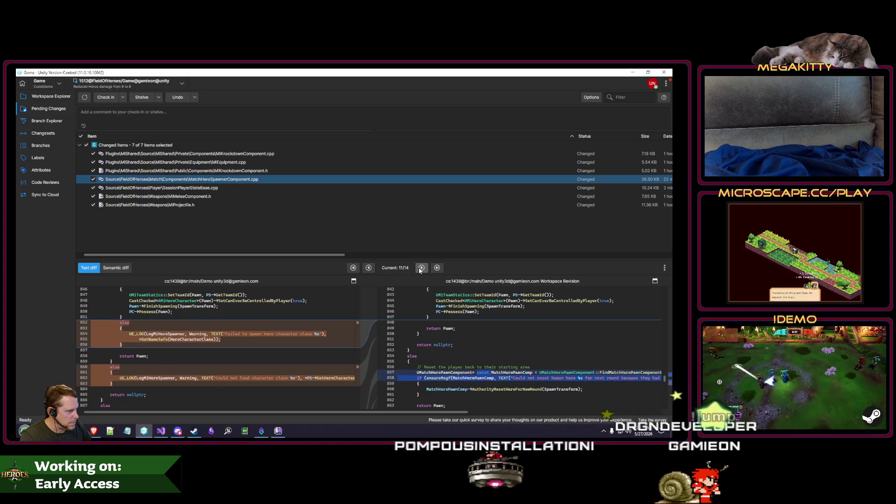
{"action": "left_click", "coordinate": [420, 268]}
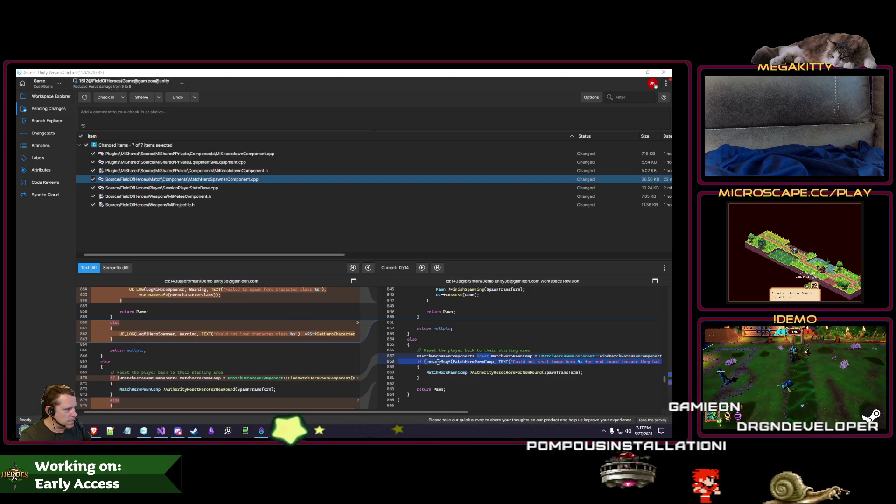
{"action": "left_click", "coordinate": [423, 267]}
{"action": "left_click", "coordinate": [423, 267]}
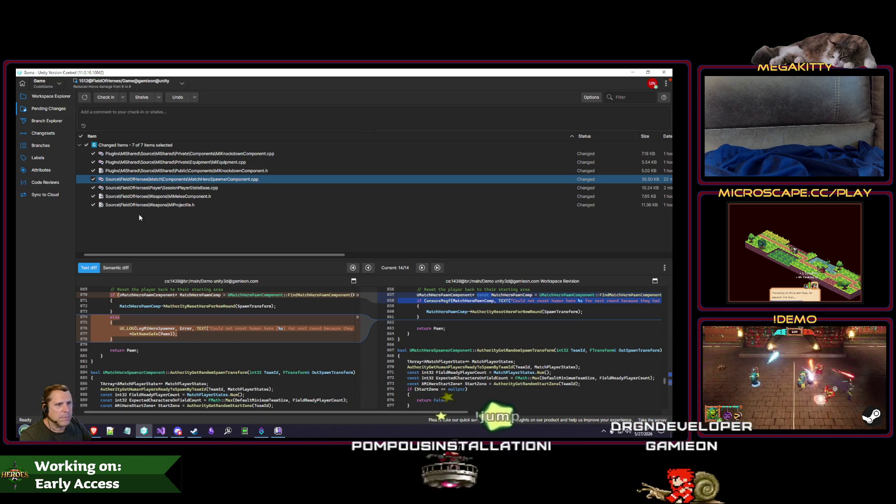
{"action": "left_click", "coordinate": [164, 188]}
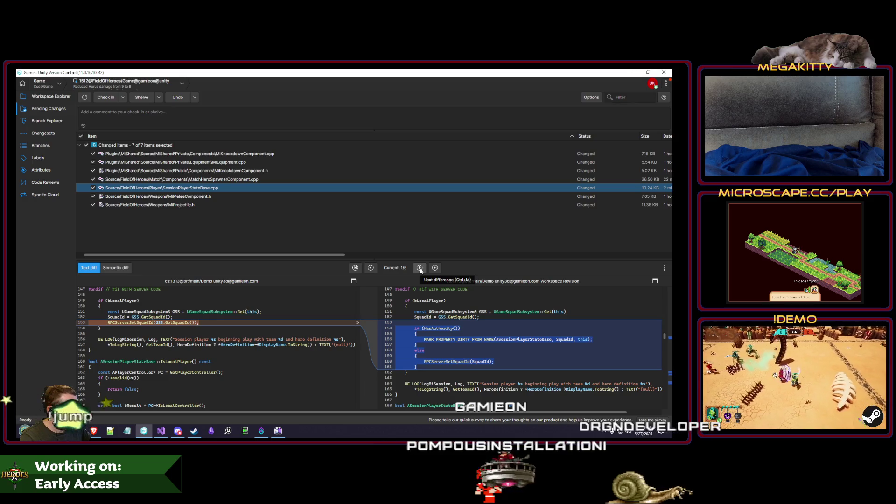
Step through SessionPlayerStateBase.cpp differences to 5/5, then view the MiMeleeComponent.h and MiProjectile.h diffs
{"action": "left_click", "coordinate": [419, 268]}
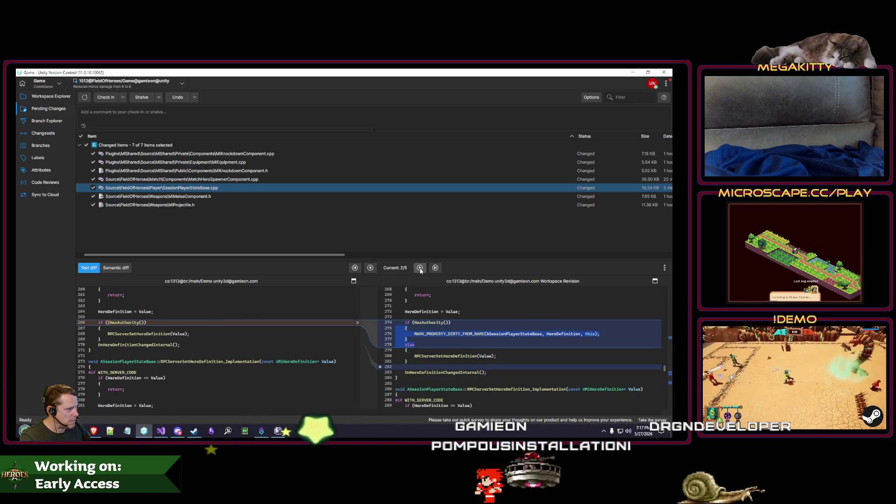
{"action": "left_click", "coordinate": [420, 268]}
{"action": "left_click", "coordinate": [420, 269]}
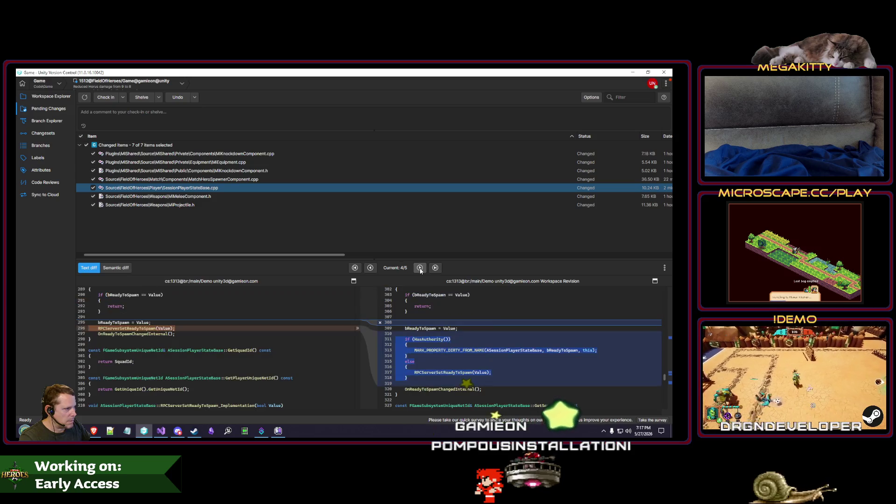
{"action": "left_click", "coordinate": [419, 268]}
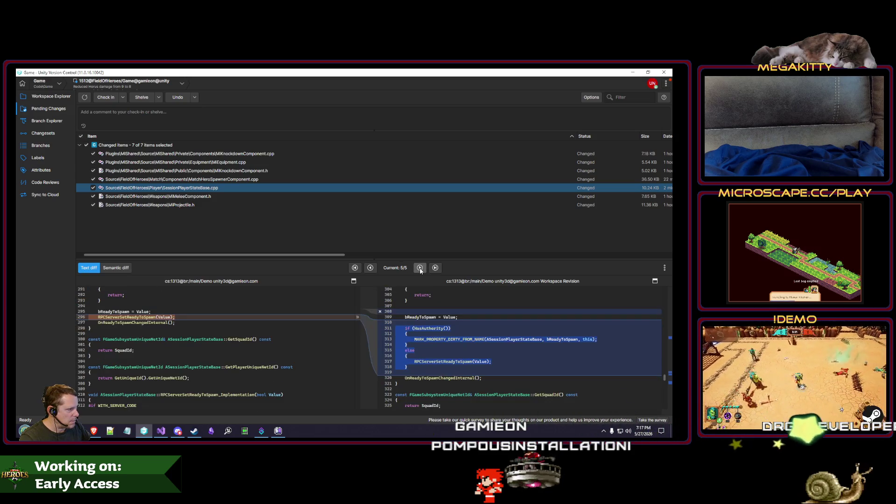
{"action": "left_click", "coordinate": [221, 196]}
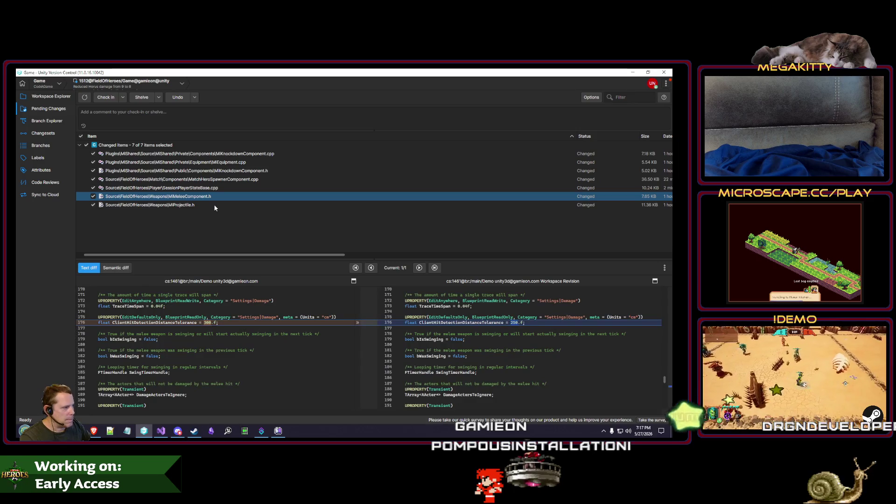
{"action": "left_click", "coordinate": [214, 205]}
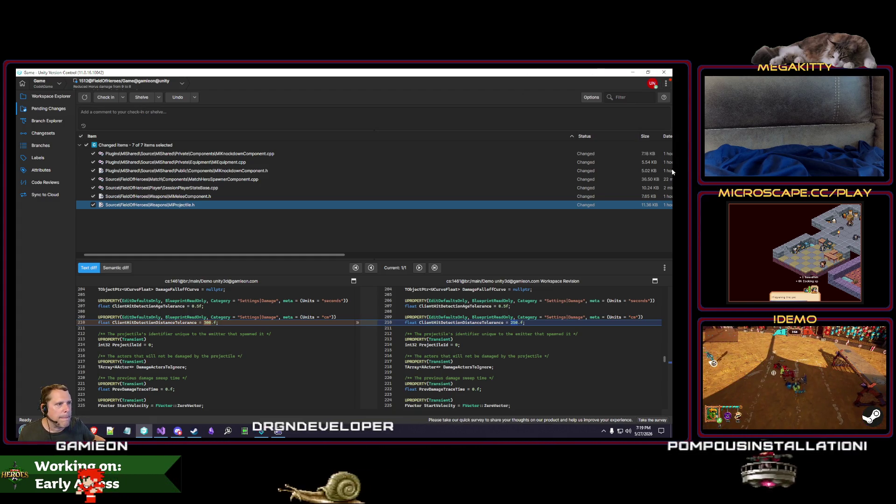
Revisit the MatchHeroSpawnerComponent.cpp, MiEquipment.cpp and MiKnockdownComponent.cpp diffs before writing the comment
{"action": "left_click", "coordinate": [304, 180]}
{"action": "left_click", "coordinate": [279, 161]}
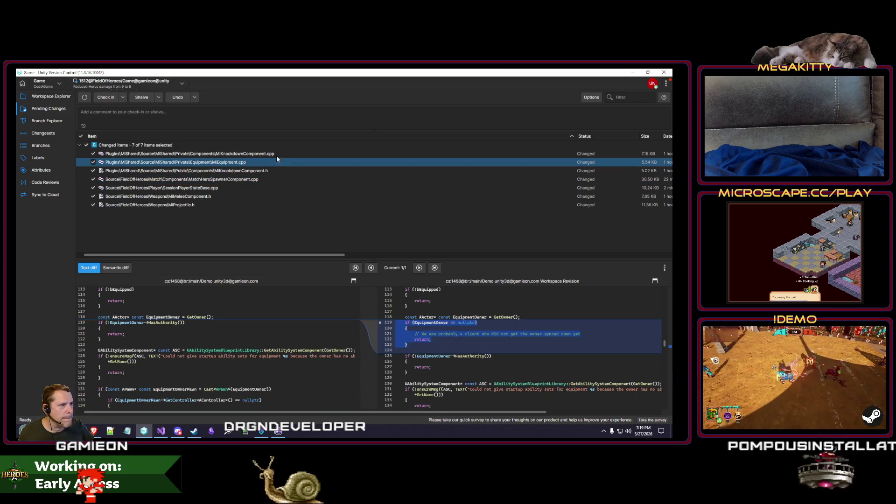
{"action": "left_click", "coordinate": [273, 154]}
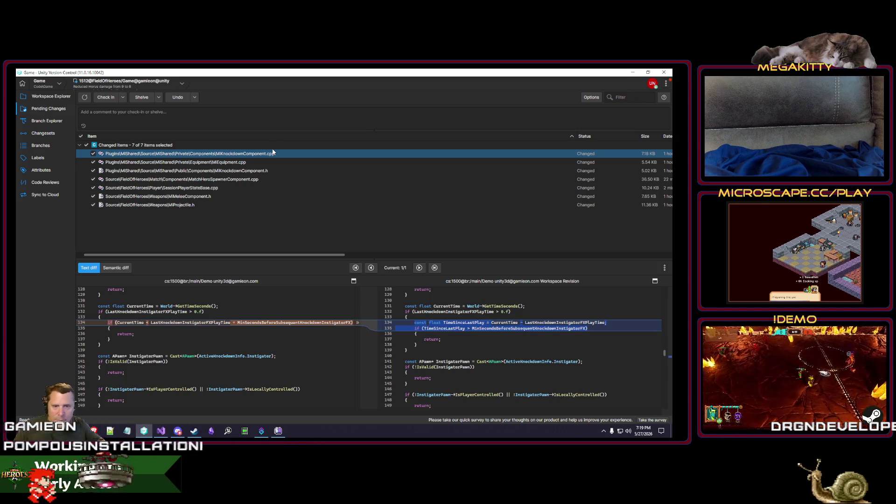
{"action": "left_click", "coordinate": [83, 126]}
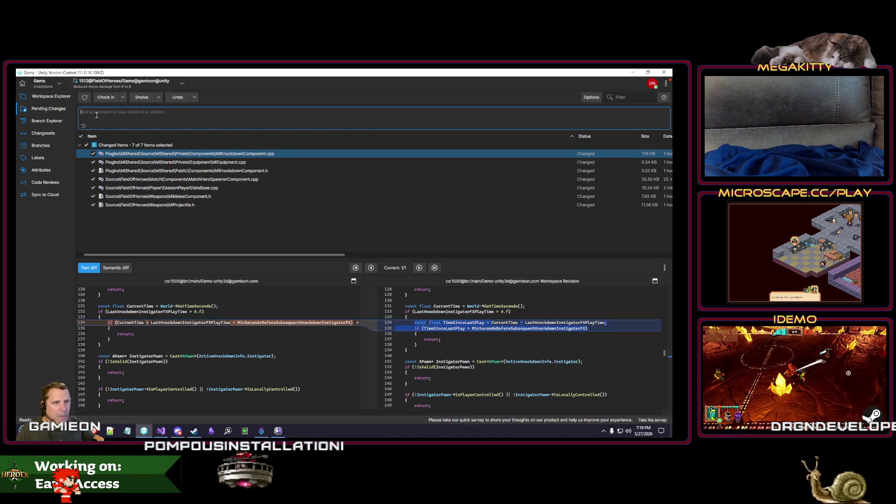
Start the comment with 'Demo bug fixes:' and the bullet 'Making knockdown instigator "barks" not play as often'
{"action": "type", "text": "PlaytestDemo bug fixes:"}
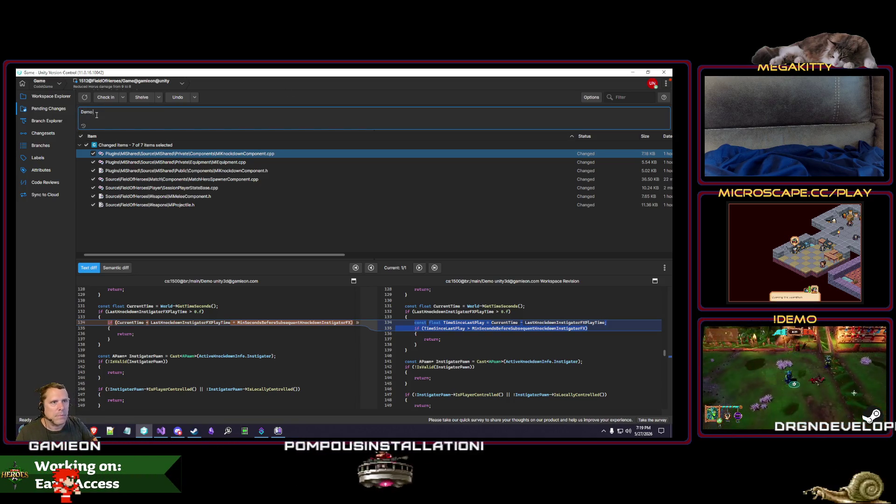
{"action": "key", "text": "Return"}
{"action": "type", "text": "-0"}
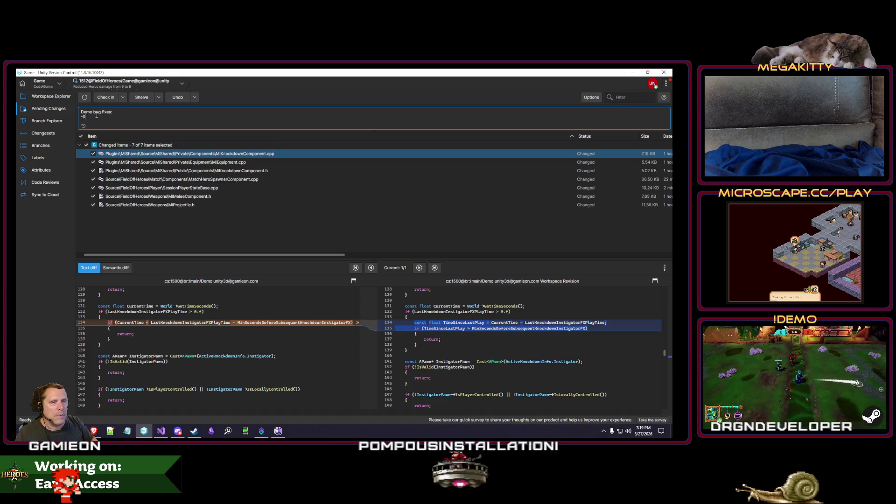
{"action": "type", "text": "B"}
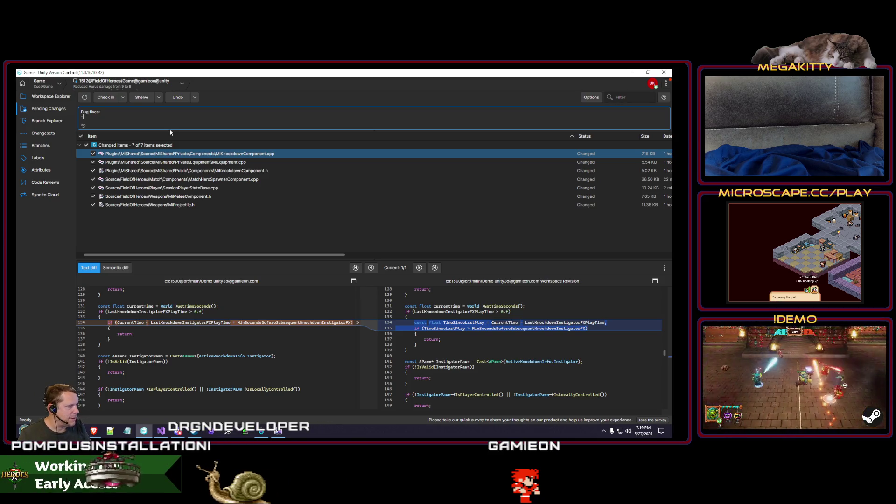
{"action": "type", "text": "Making"}
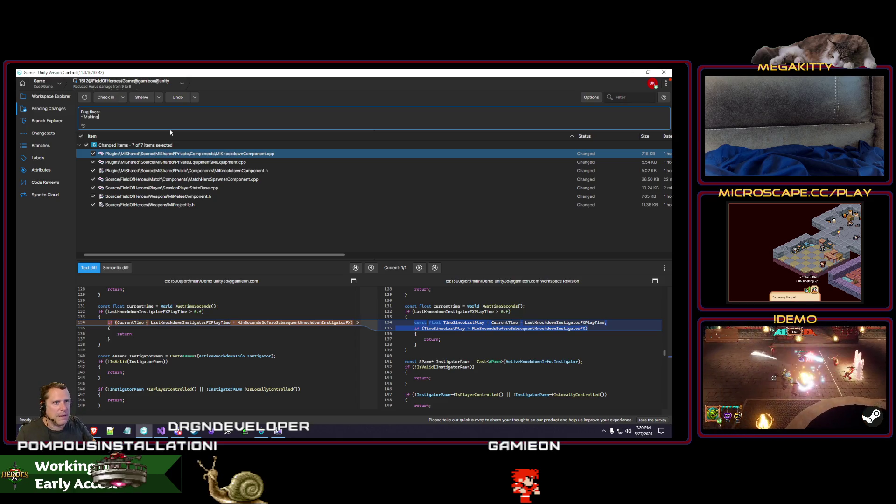
{"action": "type", "text": " knockd"}
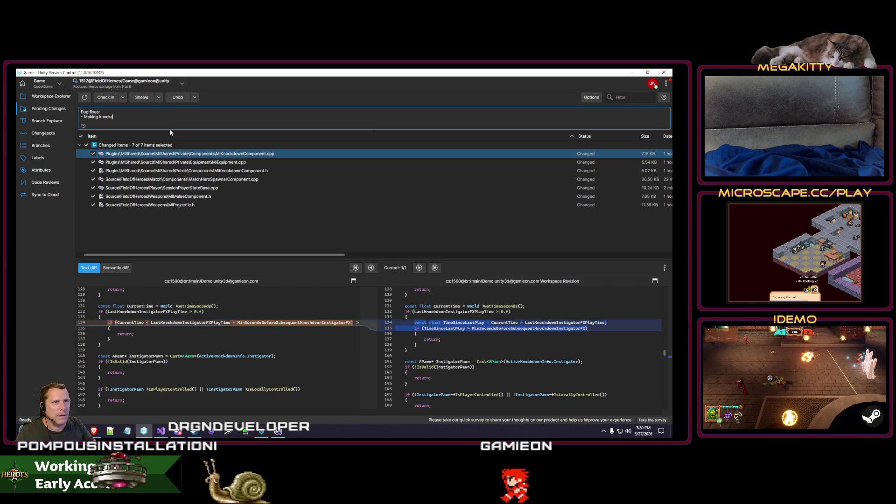
{"action": "type", "text": "own instigat"}
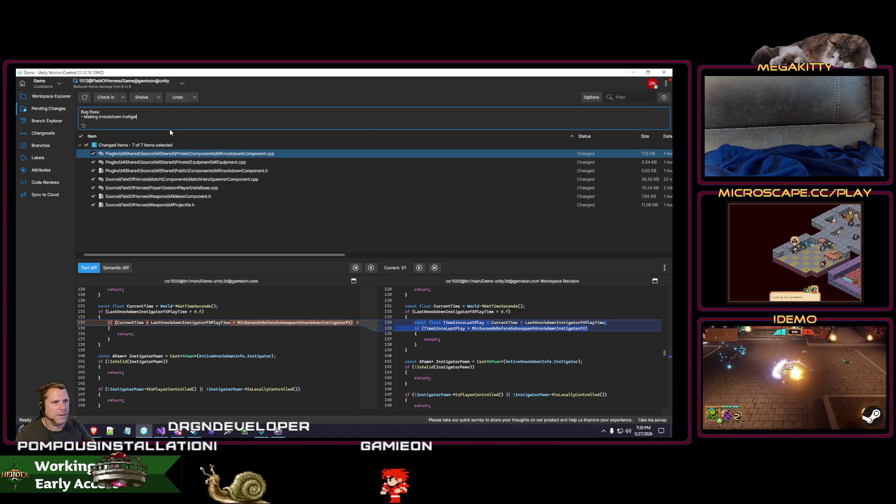
{"action": "type", "text": "or \"barks\" not pl"}
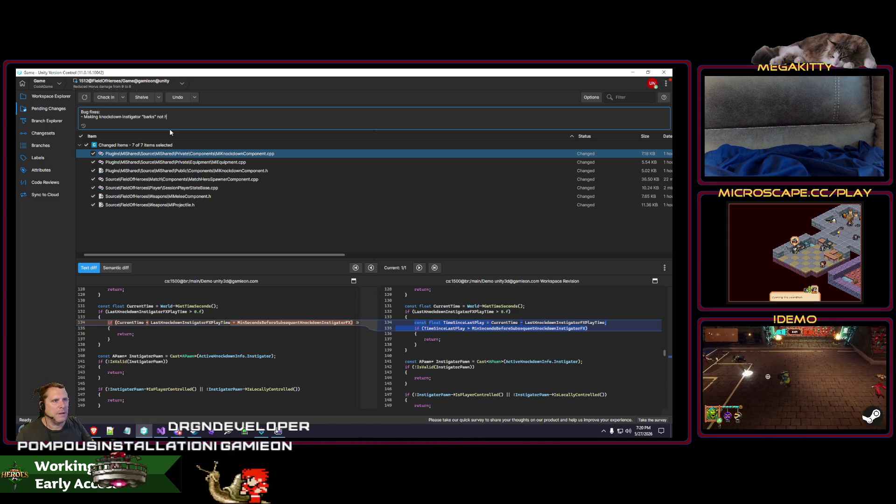
{"action": "type", "text": "ay as "}
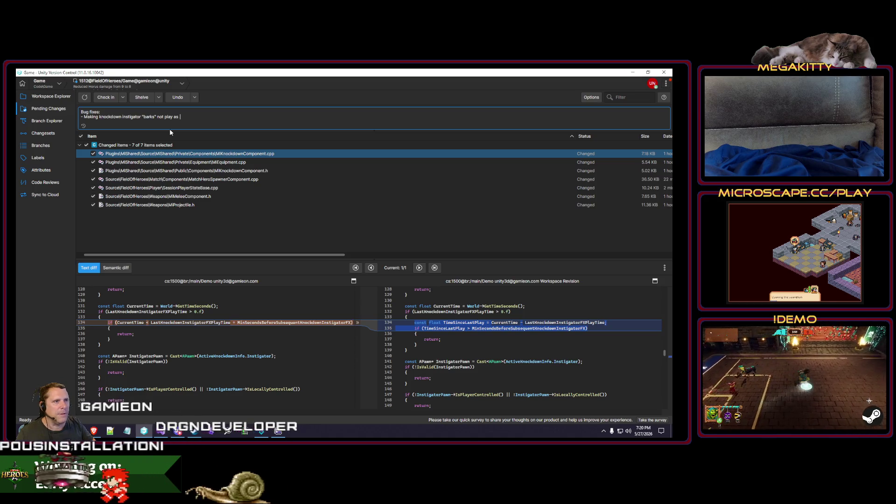
{"action": "type", "text": "often"}
{"action": "key", "text": "Return"}
{"action": "type", "text": "-"}
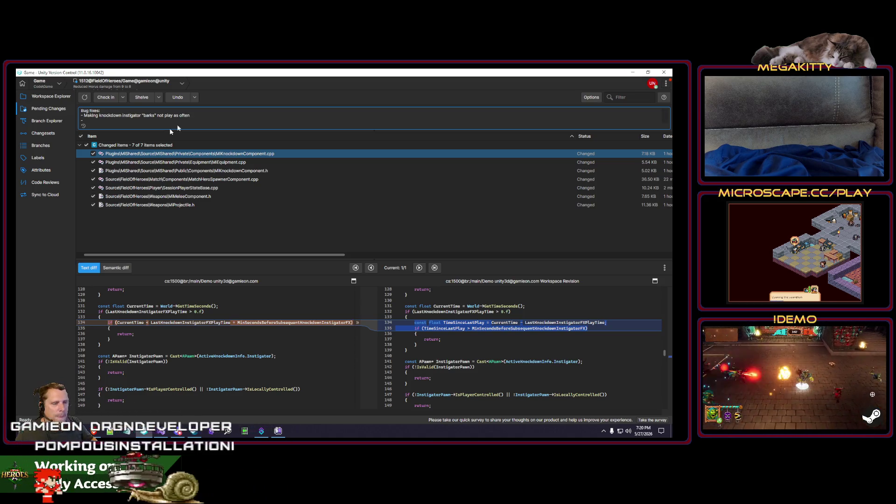
{"action": "left_click", "coordinate": [217, 162]}
Add a bullet about fixing a client crash when attempting to grant startup equipment
{"action": "left_click", "coordinate": [144, 107]}
{"action": "type", "text": "Fixed a"}
{"action": "key", "text": "BackSpace"}
{"action": "type", "text": "client"}
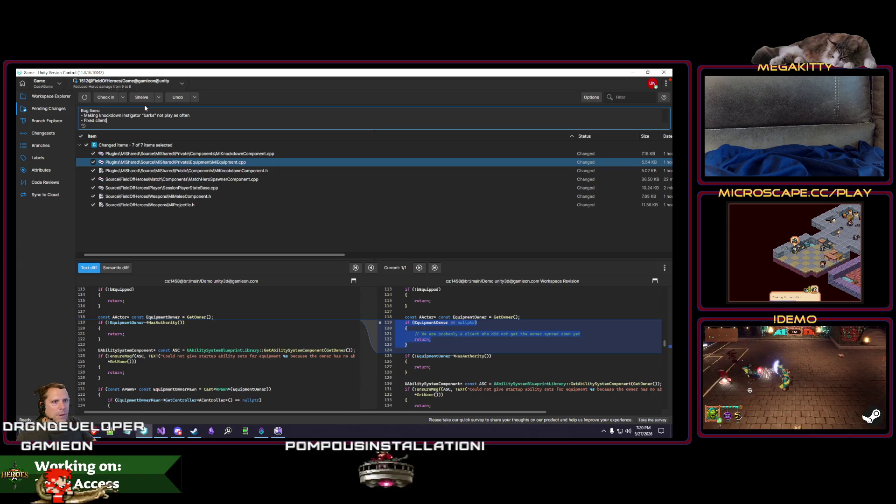
{"action": "type", "text": " crash when"}
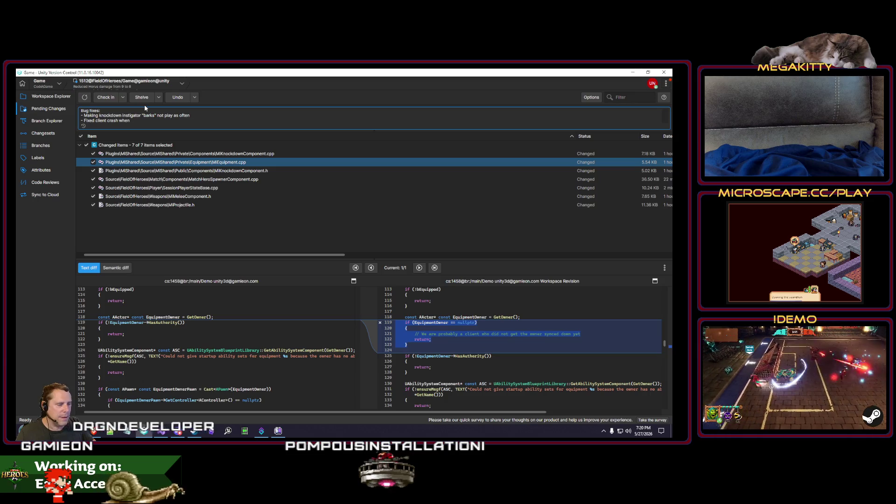
{"action": "type", "text": " attempt to"}
{"action": "scroll", "coordinate": [565, 361], "scroll_direction": "up", "scroll_amount": 5}
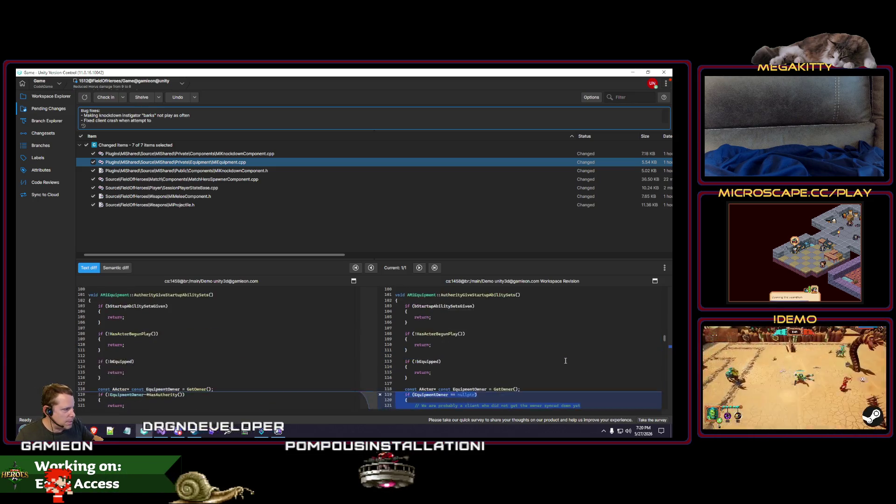
{"action": "scroll", "coordinate": [565, 361], "scroll_direction": "down", "scroll_amount": 3}
{"action": "type", "text": "gran"}
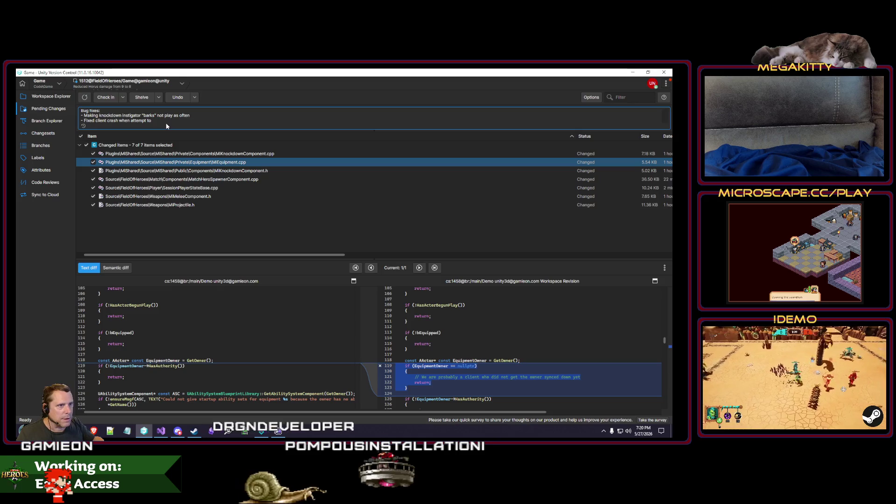
{"action": "type", "text": "t startup"}
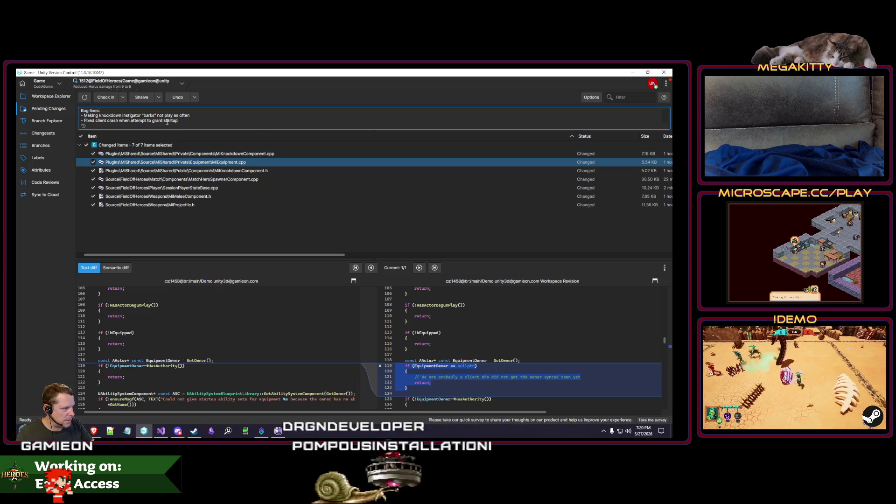
{"action": "type", "text": " equipment"}
{"action": "key", "text": "Return"}
Add a bullet on hero spawning asserts tracking down players not returning to goal after scoring
{"action": "type", "text": "-"}
{"action": "left_click", "coordinate": [245, 171]}
{"action": "left_click", "coordinate": [243, 178]}
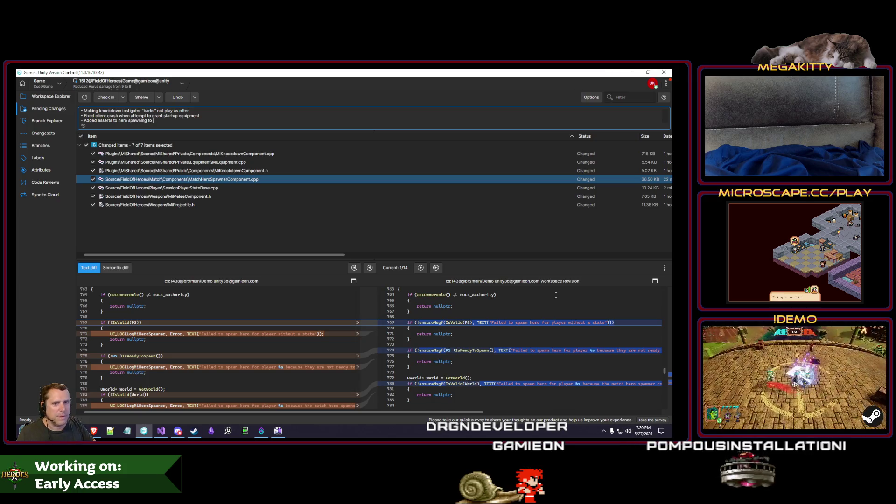
{"action": "type", "text": "pin down an issue with not sending a player back to their goal after a go"}
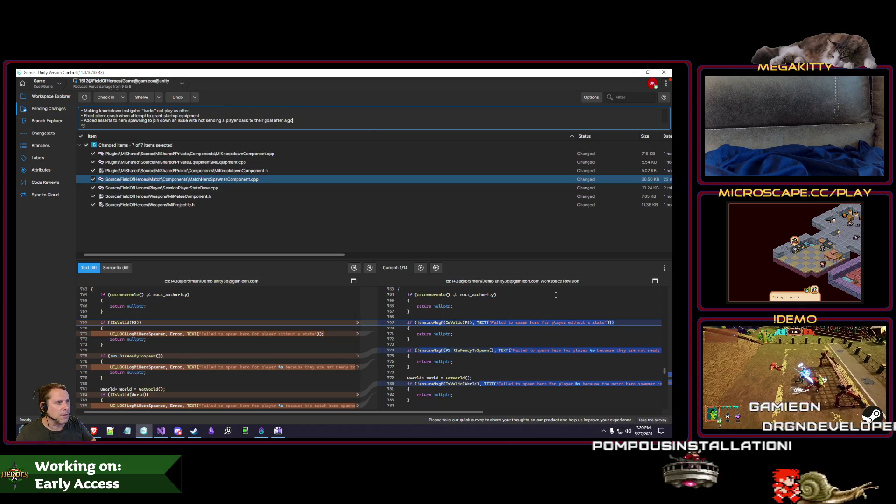
{"action": "type", "text": "red"}
{"action": "key", "text": "Return"}
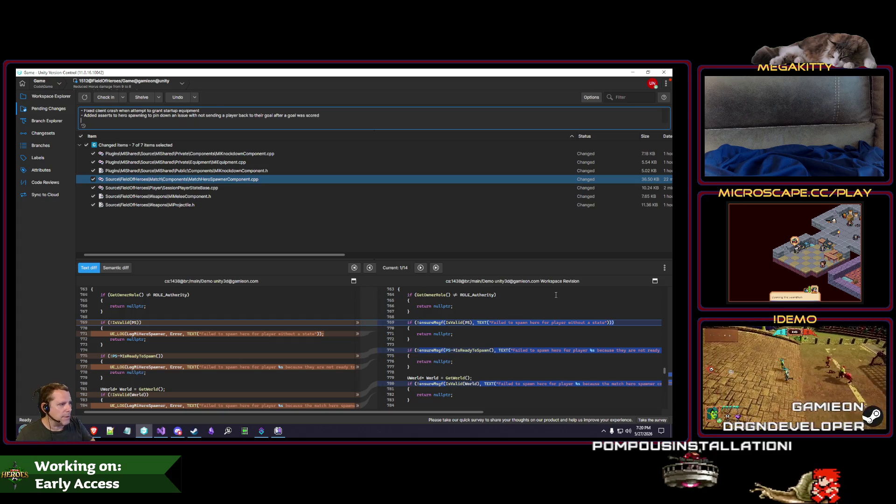
Add a bullet on fixing the server Ready state not being properly messaged to clients
{"action": "left_click", "coordinate": [211, 190]}
{"action": "type", "text": "- Fixed bug wh"}
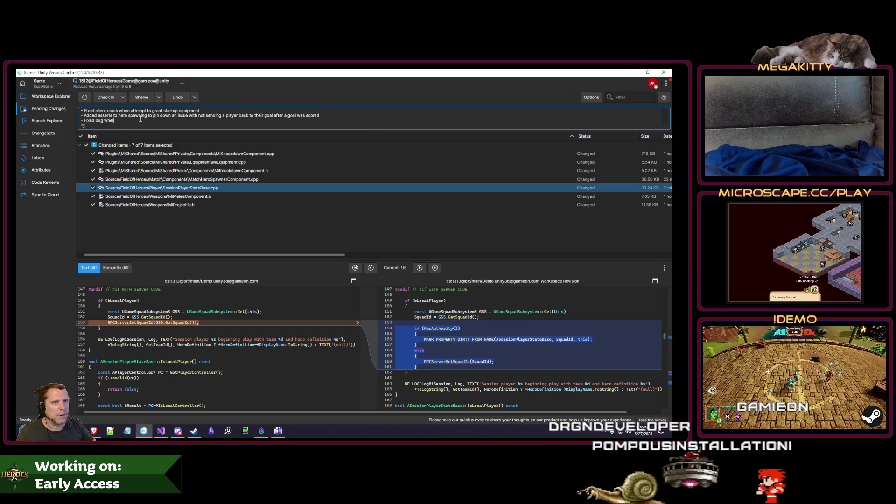
{"action": "type", "text": "e server Ready s"}
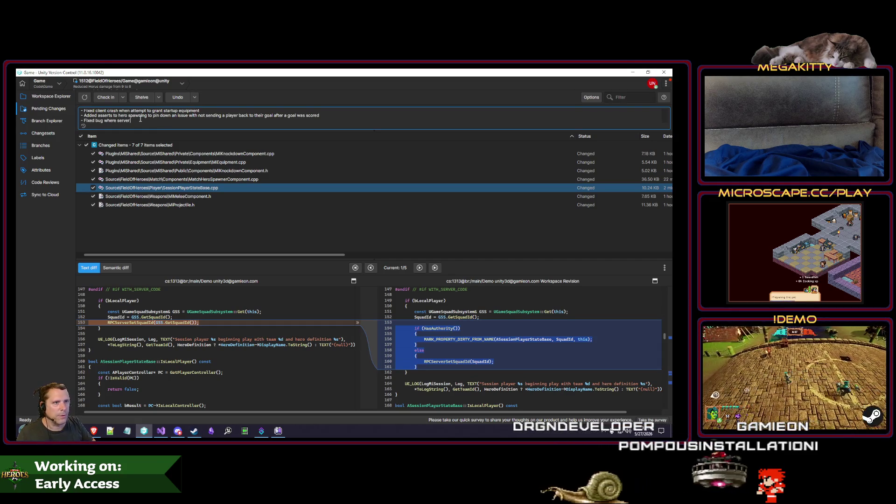
{"action": "type", "text": "tate was not properly messaged to clients"}
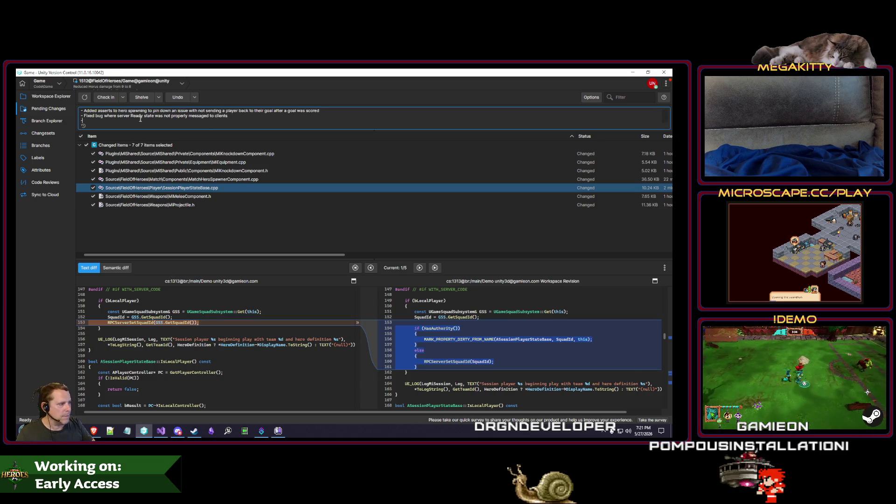
{"action": "left_click", "coordinate": [230, 196]}
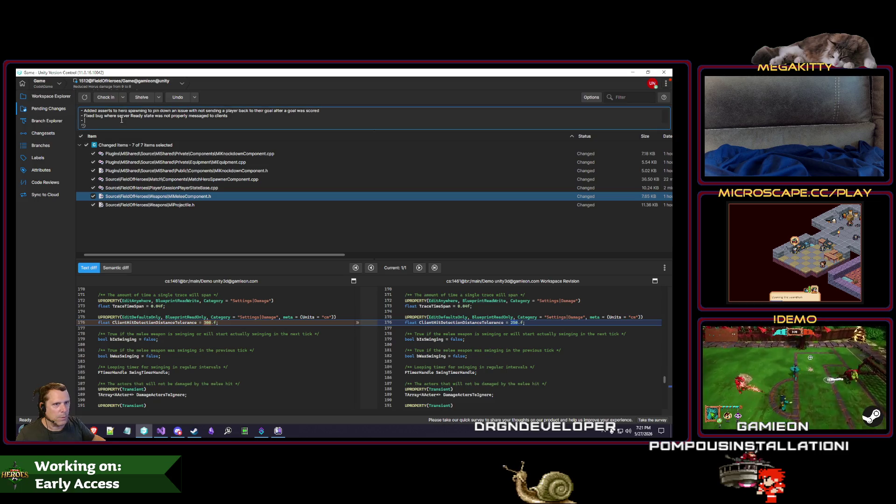
Add the bullet reducing client hit detection tolerance from 300 to 250cm, then submit the check-in
{"action": "type", "text": "Reduced client hit detection tolera"}
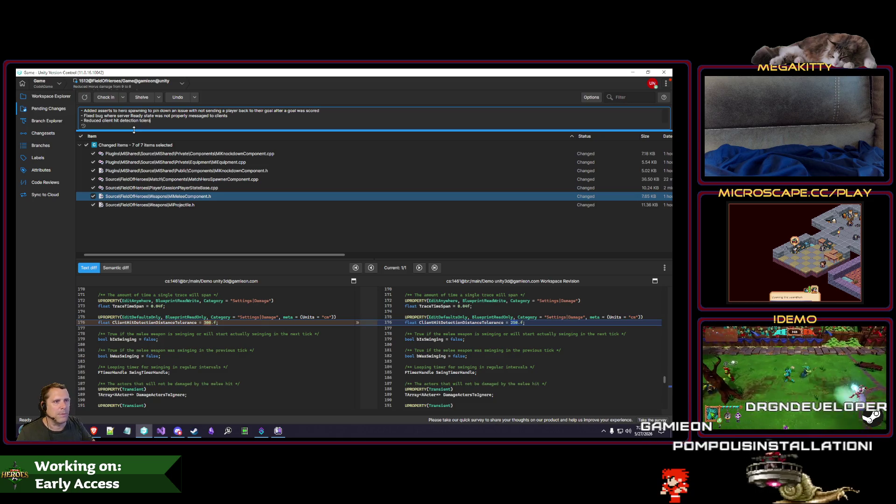
{"action": "type", "text": "nce range from"}
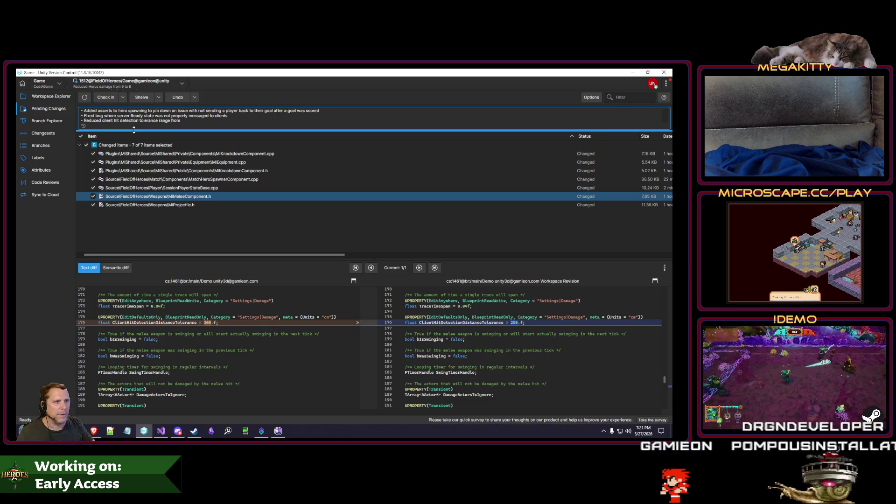
{"action": "type", "text": "cm"}
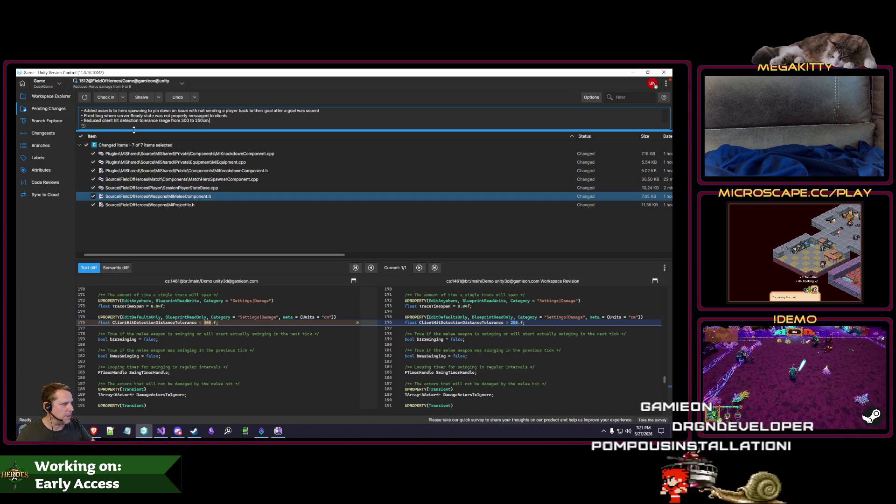
{"action": "key", "text": "ctrl+Home"}
{"action": "key", "text": "ctrl+a"}
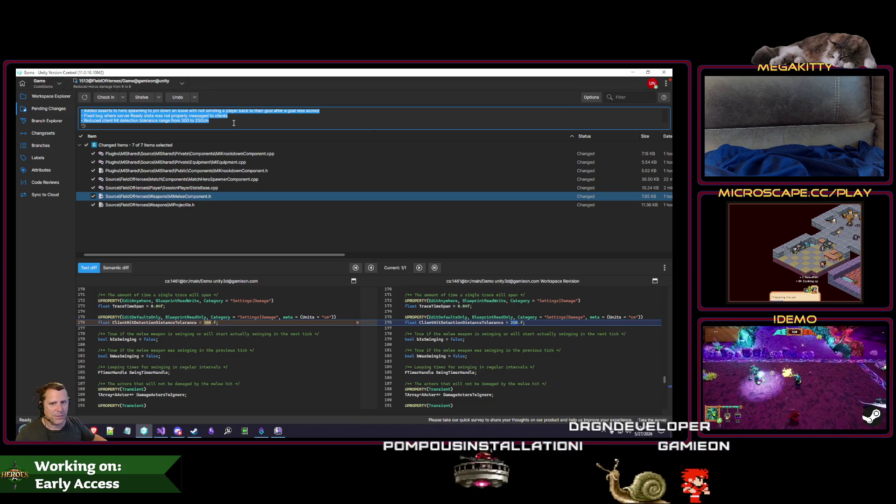
{"action": "left_click", "coordinate": [234, 118]}
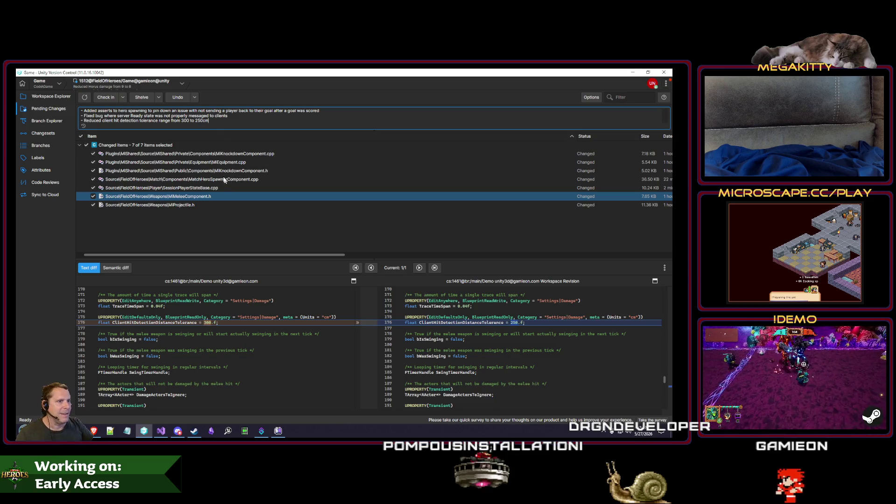
{"action": "left_click", "coordinate": [106, 98]}
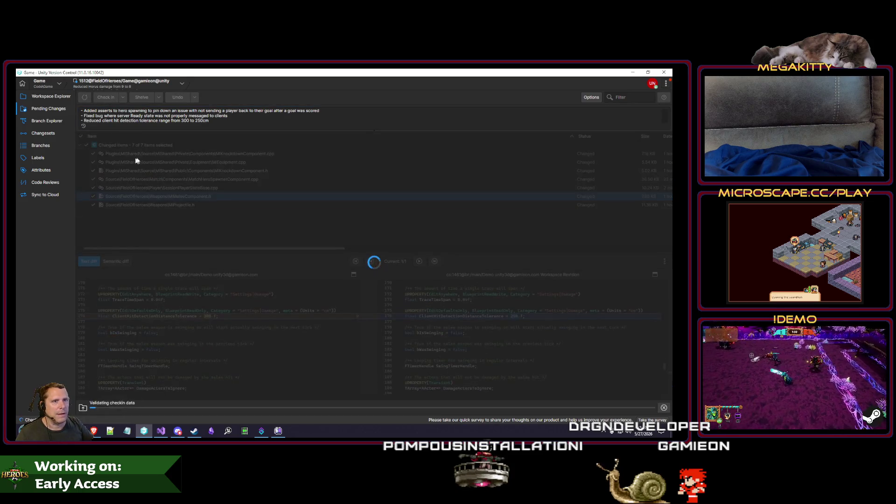